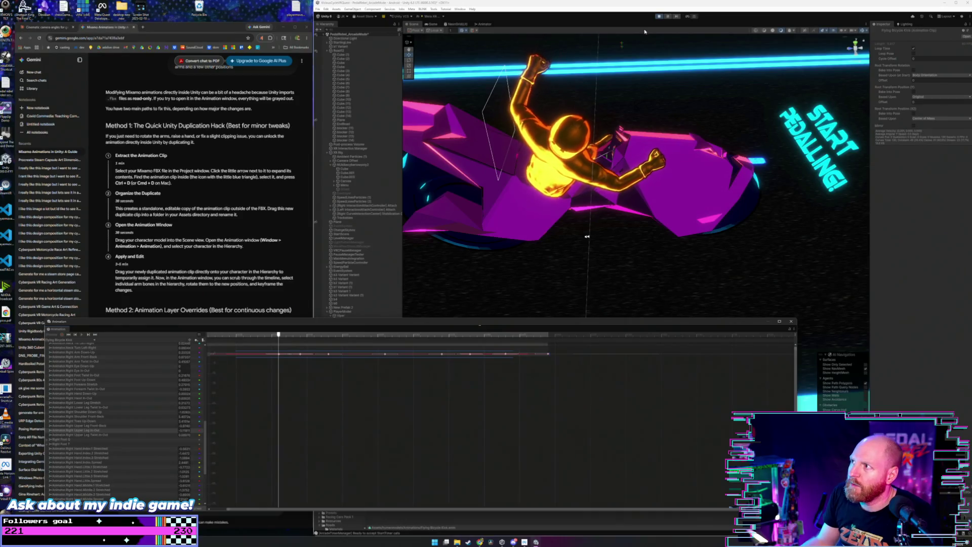
Step: Enter Play mode to preview the bike-riding animation in the Game view
{"action": "left_click", "coordinate": [660, 16]}
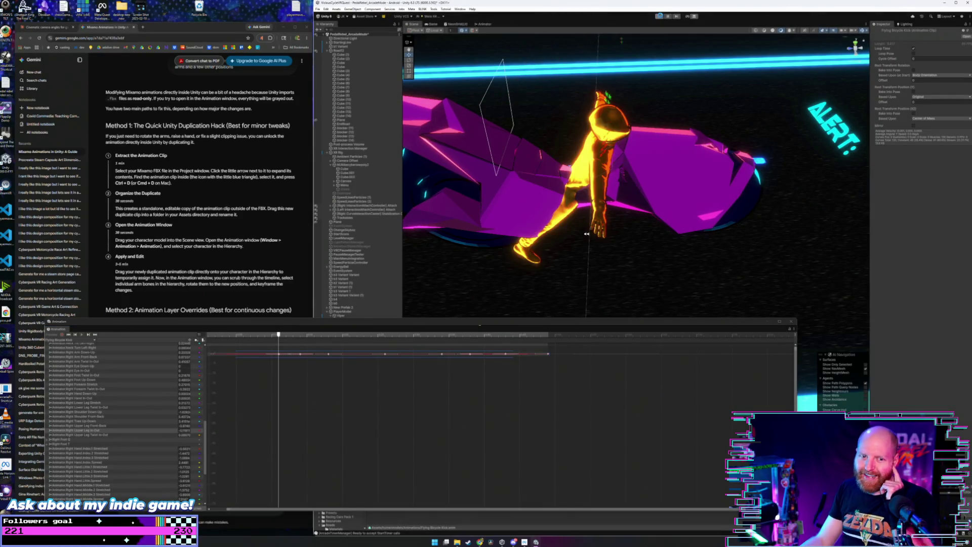
{"action": "left_click", "coordinate": [661, 17]}
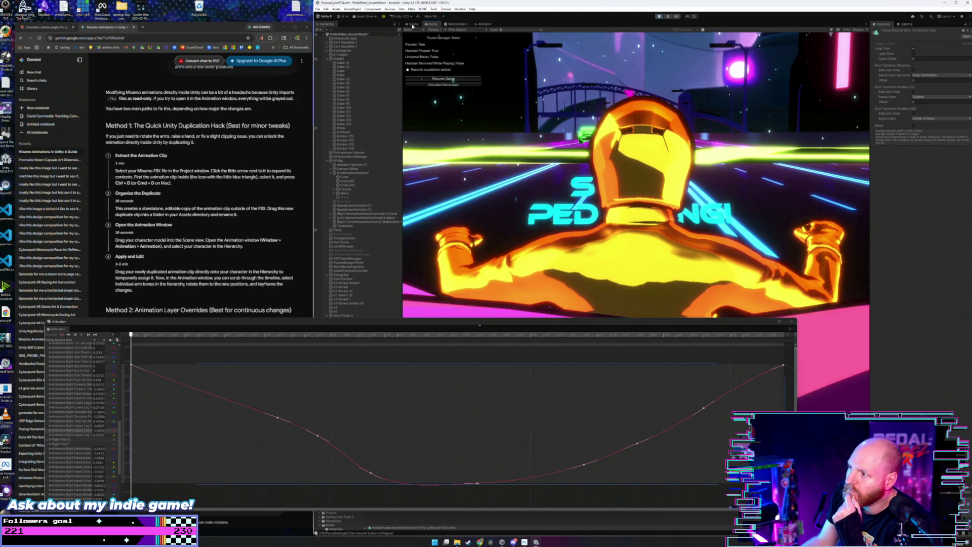
Step: Switch to the Scene view of the rider and show the Right Upper Leg curve
{"action": "left_click", "coordinate": [413, 26]}
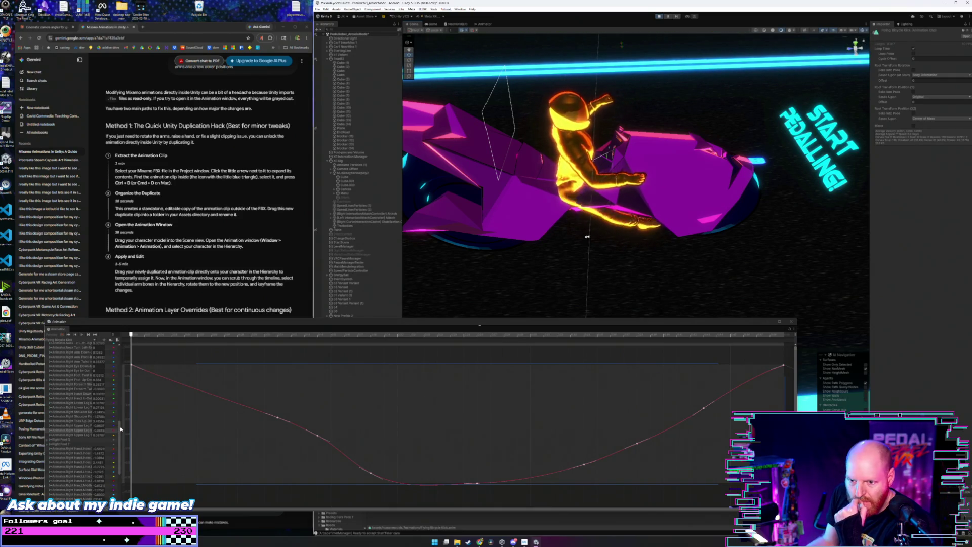
{"action": "left_click", "coordinate": [82, 431]}
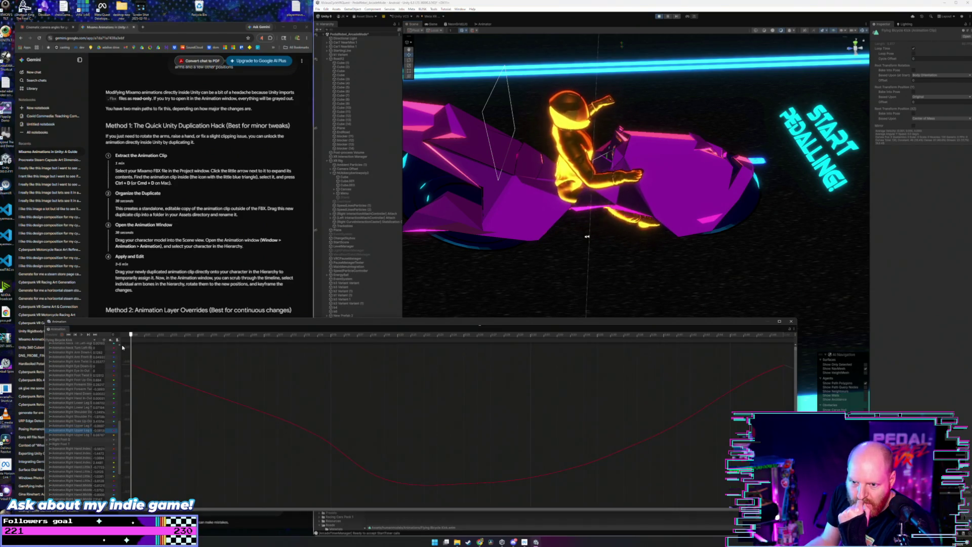
Step: Widen the property list and compare Right Upper Leg curves, settling on In-Out
{"action": "left_click_drag", "start_coordinate": [118, 340], "coordinate": [146, 342]}
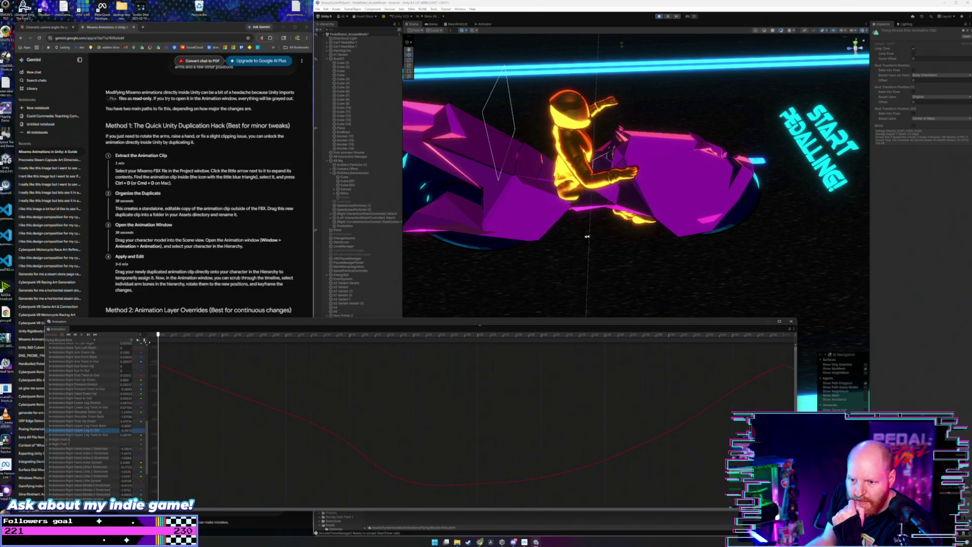
{"action": "left_click", "coordinate": [99, 434]}
{"action": "left_click", "coordinate": [100, 431]}
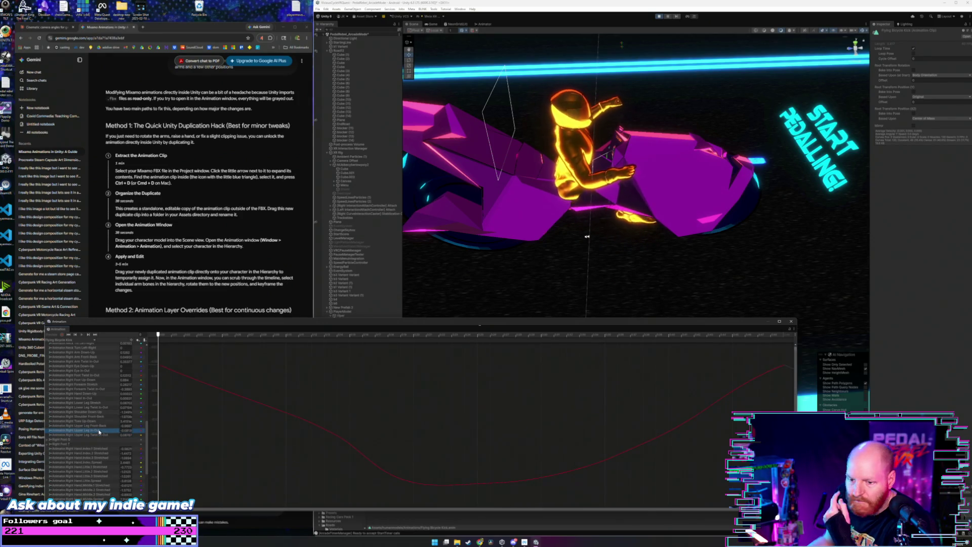
{"action": "left_click", "coordinate": [100, 426]}
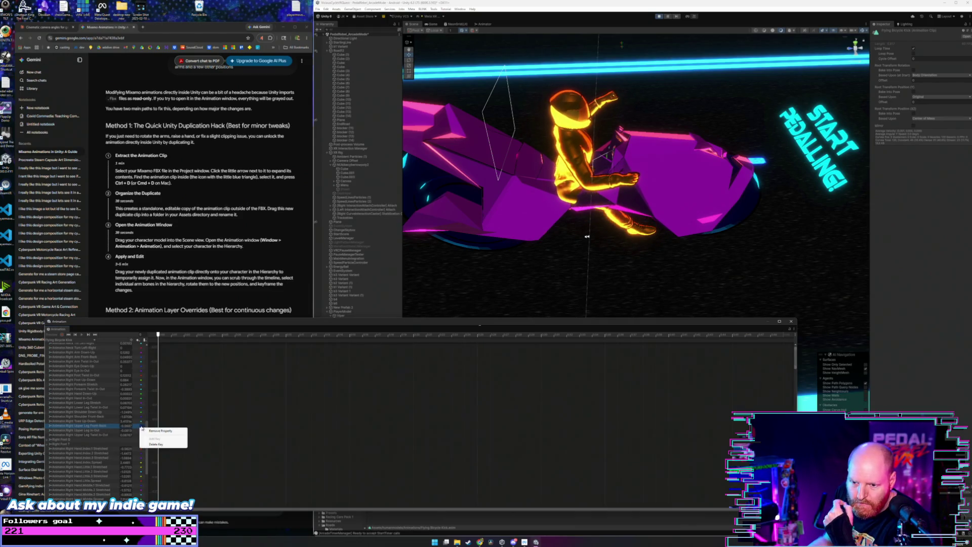
{"action": "left_click", "coordinate": [108, 430]}
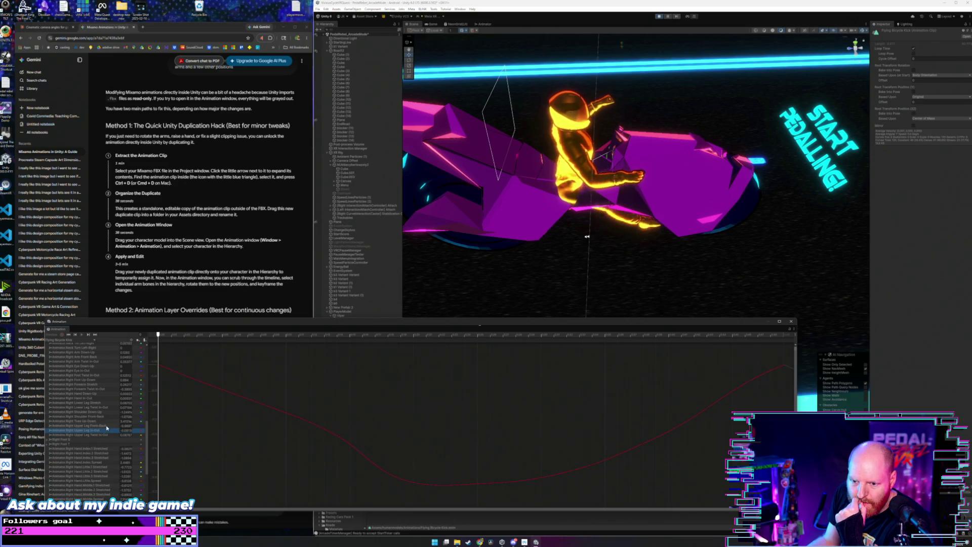
{"action": "left_click", "coordinate": [107, 427]}
{"action": "left_click", "coordinate": [105, 430]}
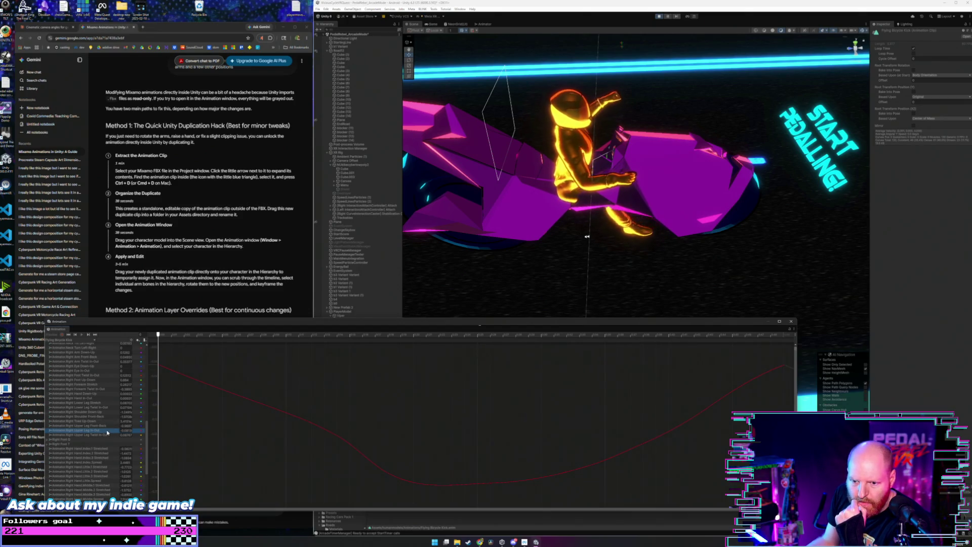
Step: Shift the In-Out curve upward, then select all its keys and lower them slightly
{"action": "left_click_drag", "start_coordinate": [391, 476], "coordinate": [401, 445]}
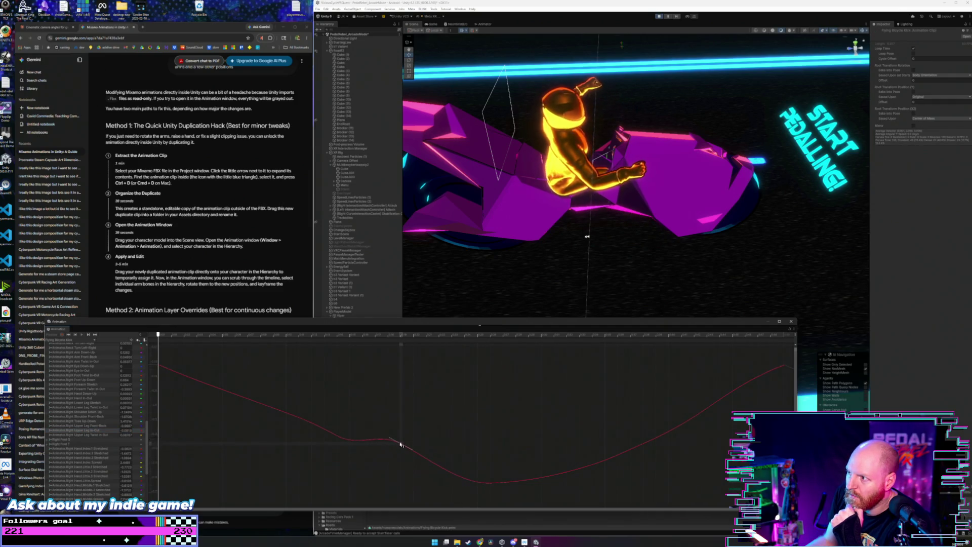
{"action": "key", "text": "ctrl+z"}
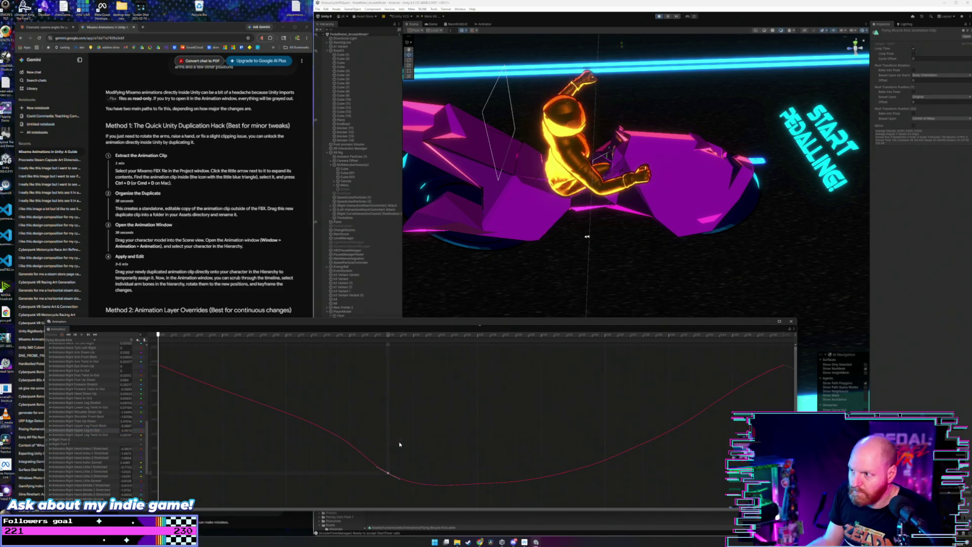
{"action": "mouse_move", "coordinate": [411, 427]}
{"action": "left_mouse_down"}
{"action": "mouse_move", "coordinate": [415, 379]}
{"action": "mouse_move", "coordinate": [391, 404]}
{"action": "mouse_move", "coordinate": [357, 409]}
{"action": "mouse_move", "coordinate": [375, 401]}
{"action": "left_mouse_up"}
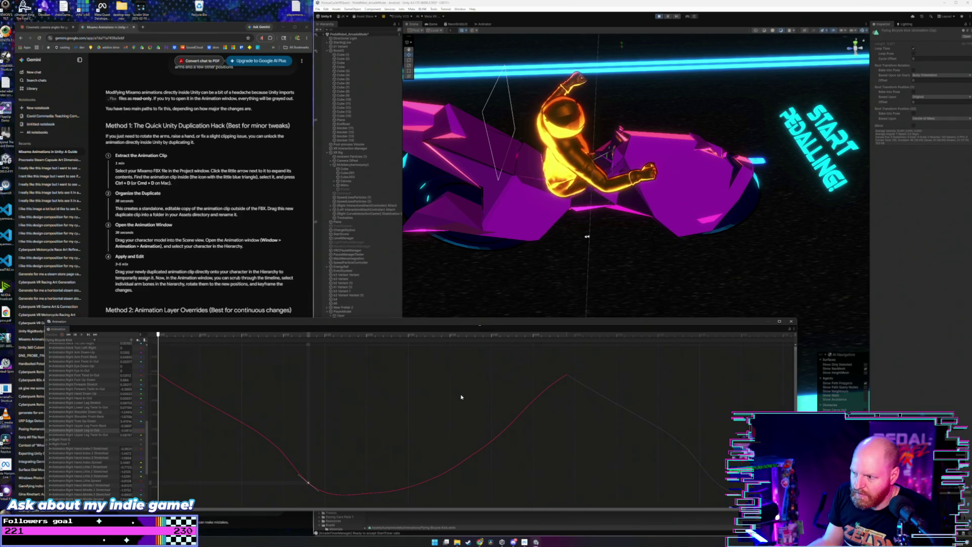
{"action": "mouse_move", "coordinate": [598, 364]}
{"action": "left_mouse_down"}
{"action": "mouse_move", "coordinate": [425, 446]}
{"action": "mouse_move", "coordinate": [216, 495]}
{"action": "mouse_move", "coordinate": [165, 486]}
{"action": "mouse_move", "coordinate": [158, 498]}
{"action": "left_mouse_up"}
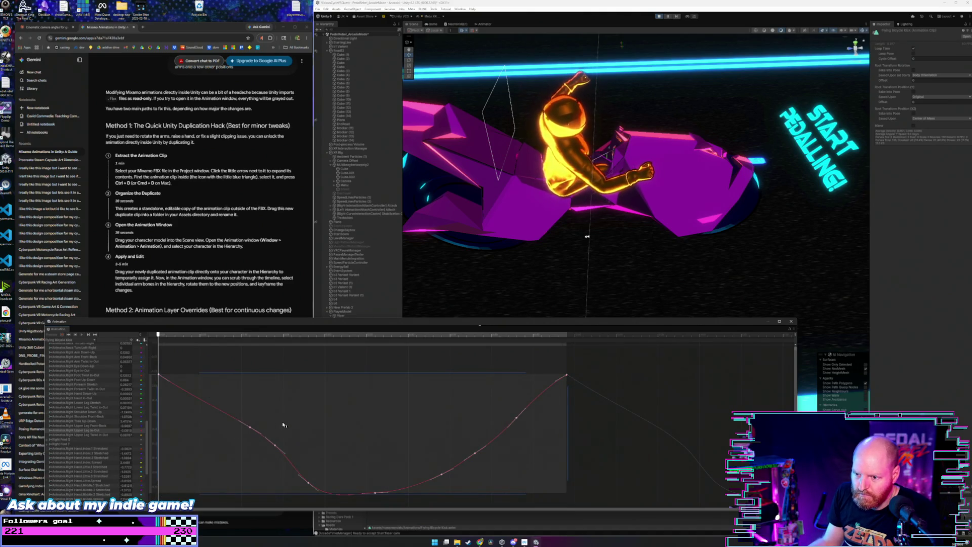
{"action": "scroll", "coordinate": [282, 422], "scroll_direction": "down", "scroll_amount": 3}
{"action": "mouse_move", "coordinate": [272, 463]}
{"action": "left_mouse_down"}
{"action": "mouse_move", "coordinate": [275, 480]}
{"action": "mouse_move", "coordinate": [277, 304]}
{"action": "left_mouse_up"}
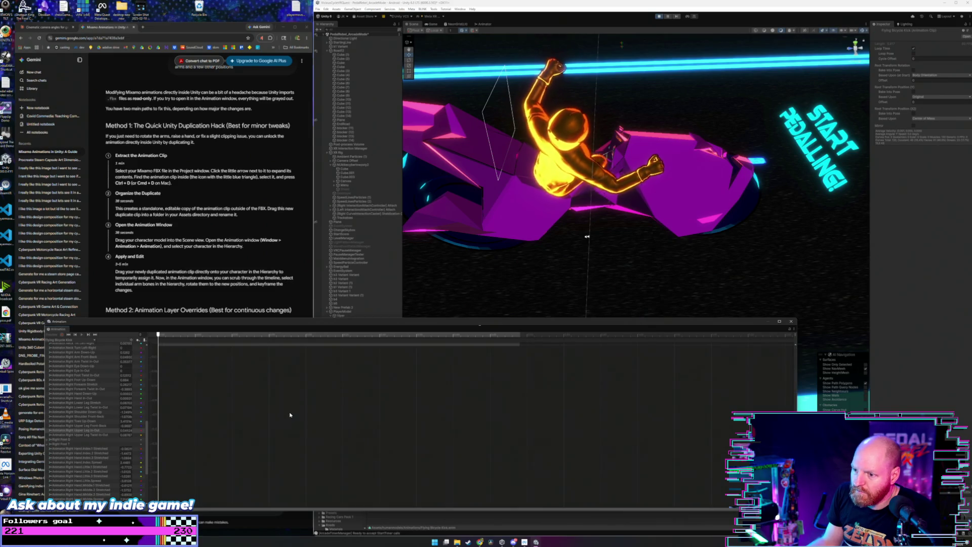
{"action": "left_click_drag", "start_coordinate": [290, 415], "coordinate": [532, 449]}
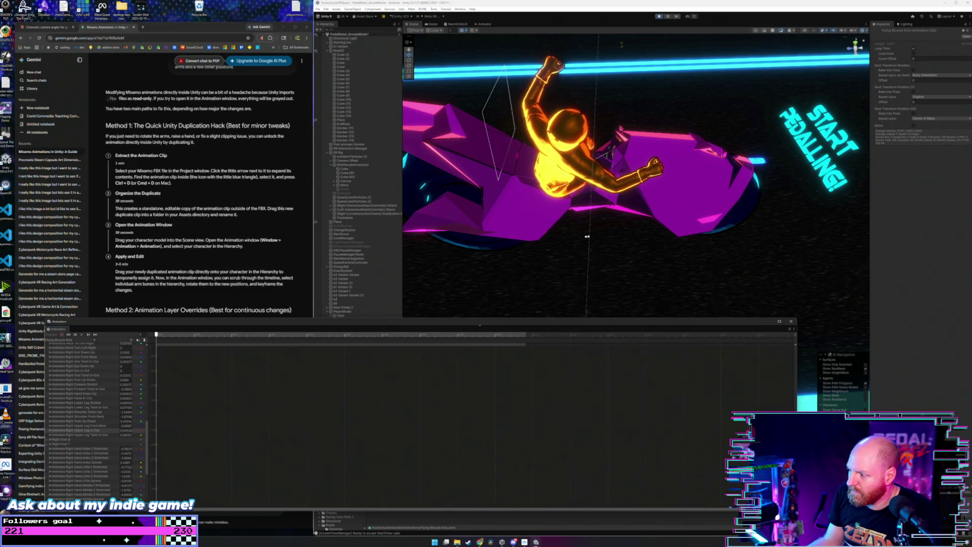
{"action": "key", "text": "f"}
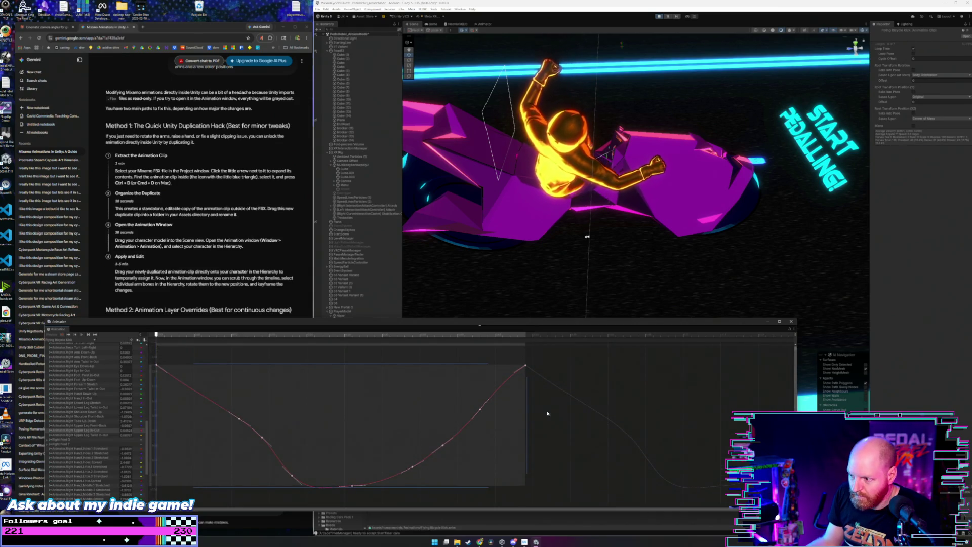
{"action": "scroll", "coordinate": [288, 436], "scroll_direction": "down", "scroll_amount": 5}
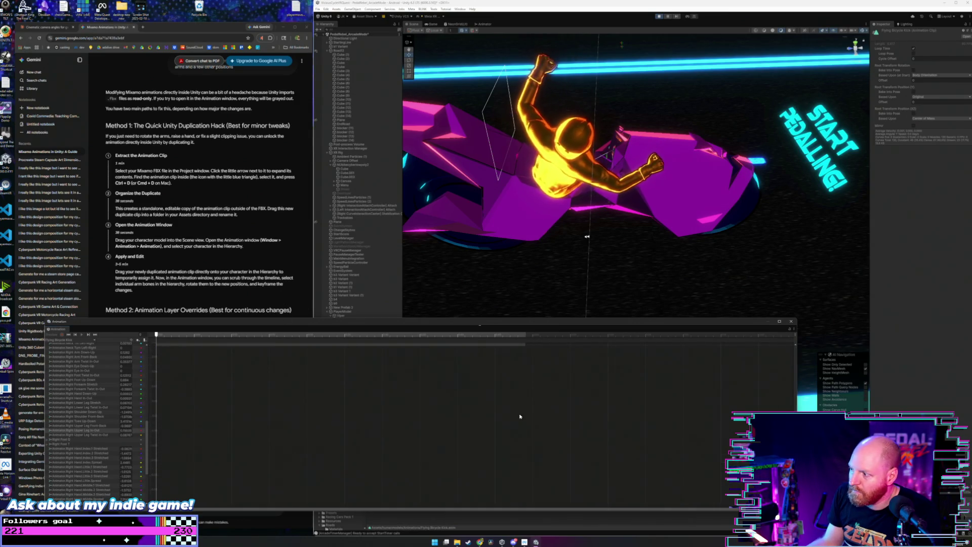
{"action": "key", "text": "f"}
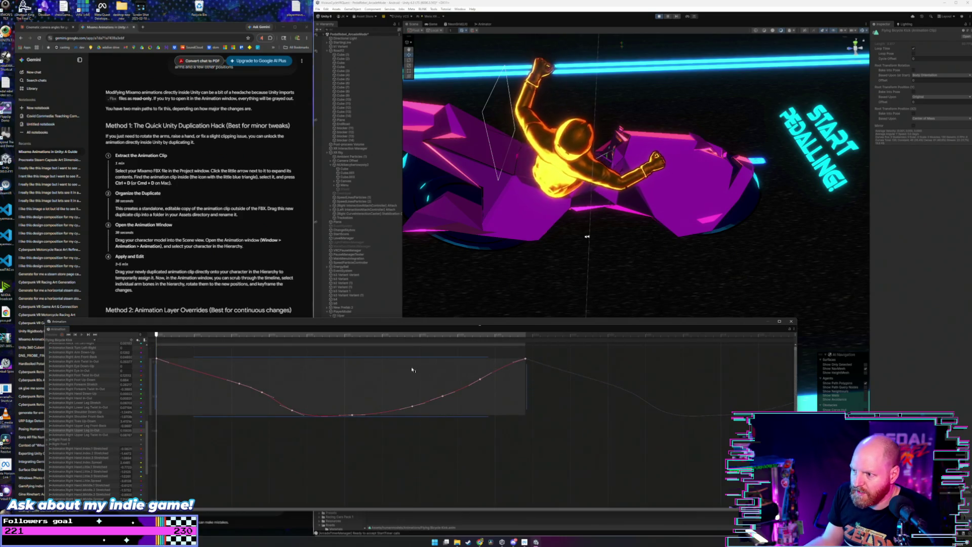
{"action": "scroll", "coordinate": [357, 379], "scroll_direction": "down", "scroll_amount": 5}
{"action": "scroll", "coordinate": [354, 350], "scroll_direction": "up", "scroll_amount": 2}
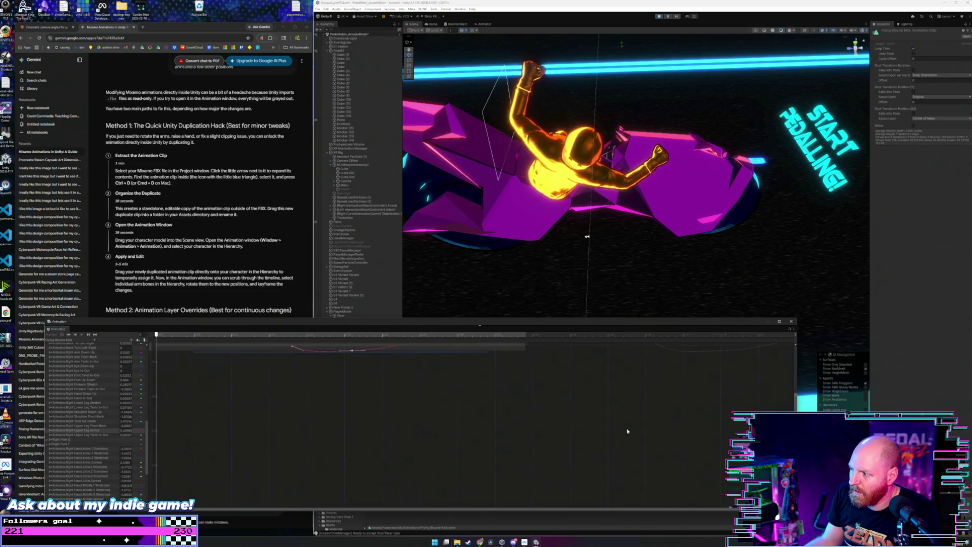
{"action": "key", "text": "f"}
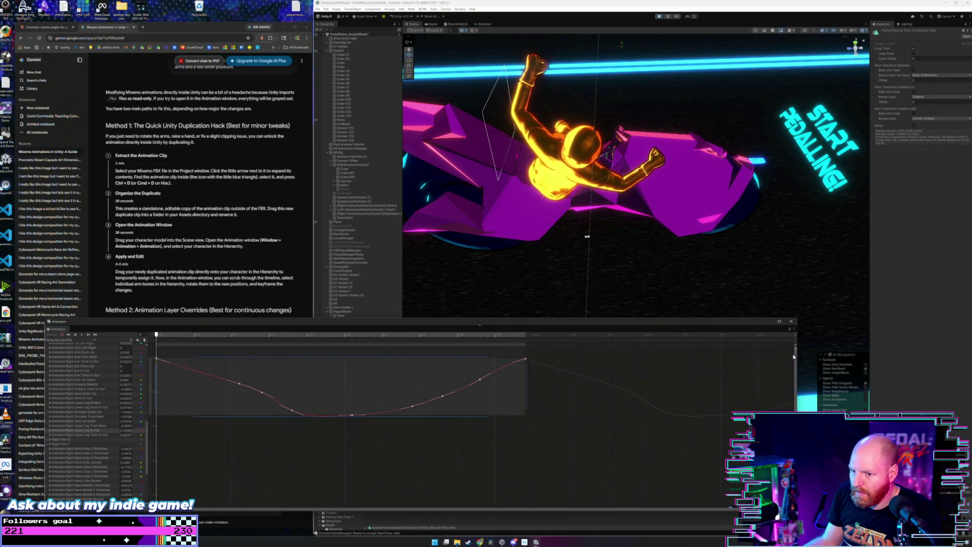
{"action": "scroll", "coordinate": [354, 394], "scroll_direction": "down", "scroll_amount": 5}
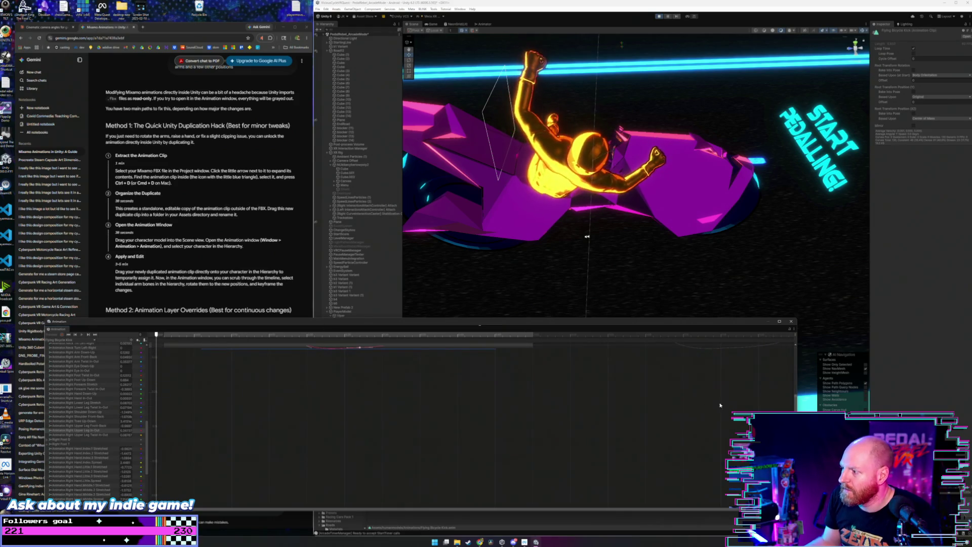
{"action": "mouse_move", "coordinate": [639, 183]}
{"action": "left_mouse_down"}
{"action": "mouse_move", "coordinate": [613, 200]}
{"action": "mouse_move", "coordinate": [595, 195]}
{"action": "left_mouse_up"}
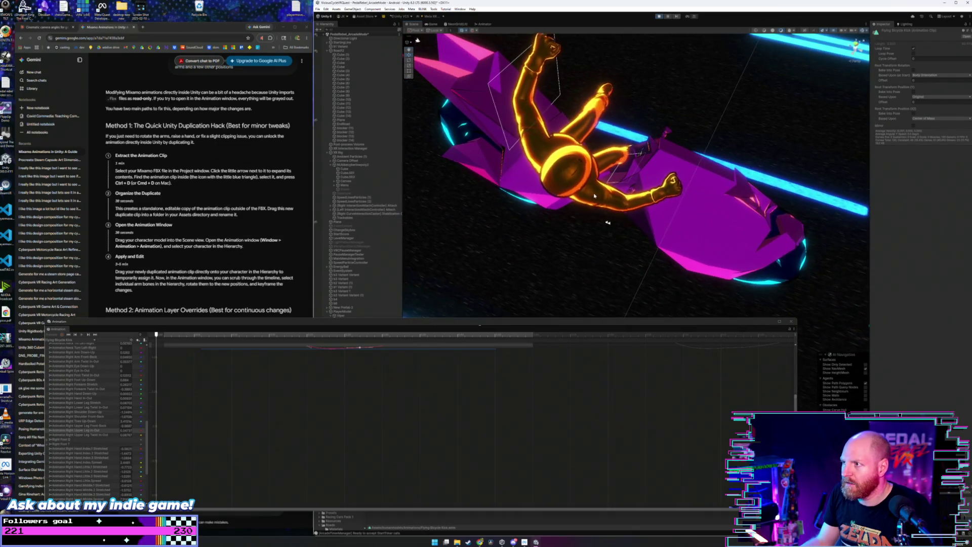
{"action": "left_click_drag", "start_coordinate": [795, 409], "coordinate": [789, 343]}
{"action": "left_click_drag", "start_coordinate": [340, 395], "coordinate": [340, 327]}
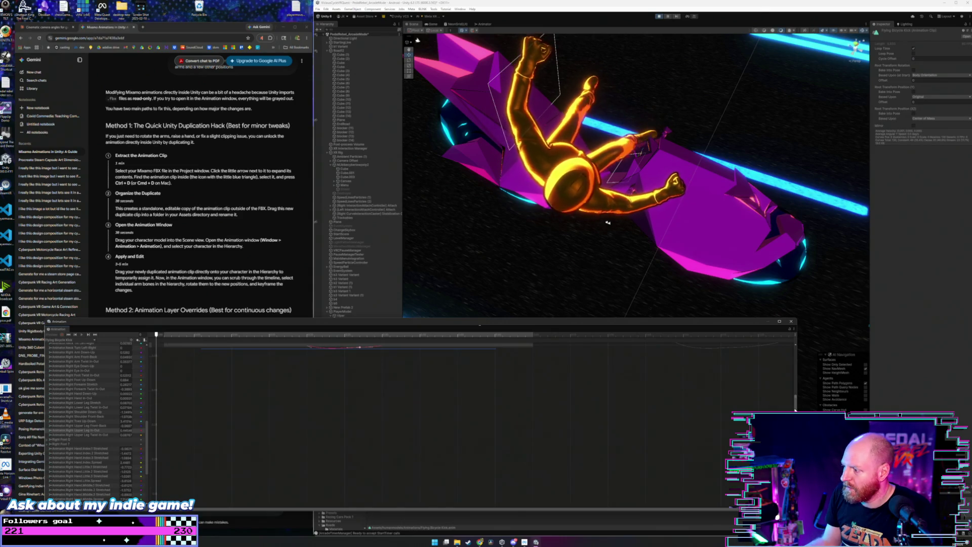
{"action": "key", "text": "f"}
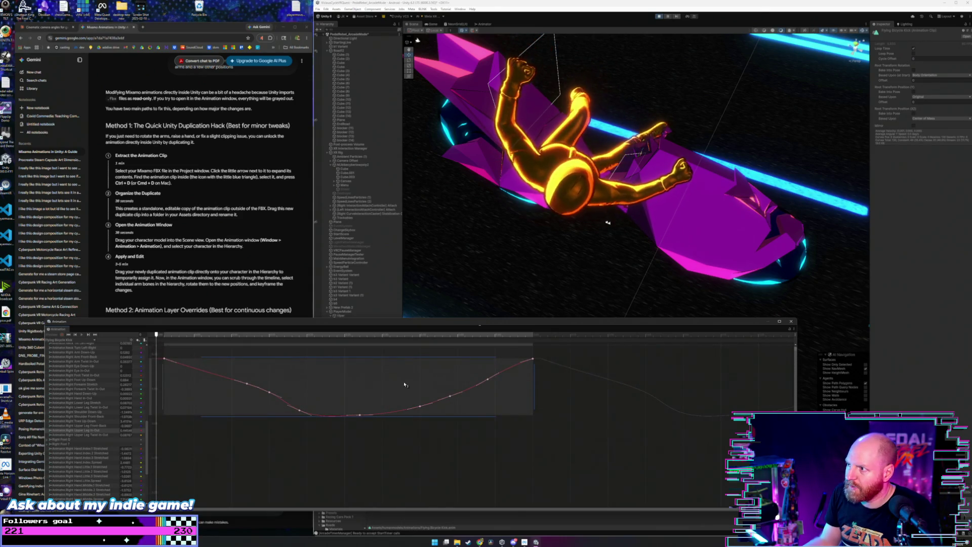
{"action": "key", "text": "a"}
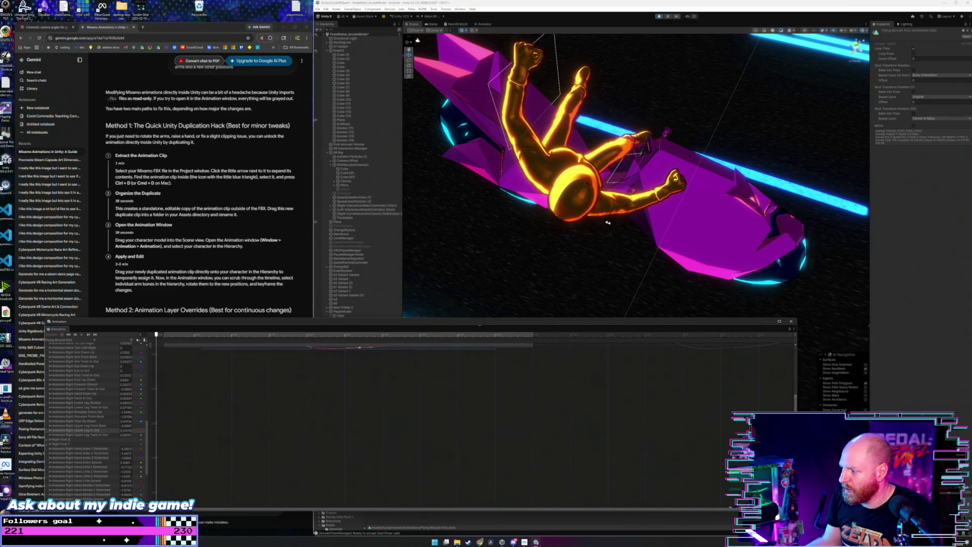
{"action": "key", "text": "f"}
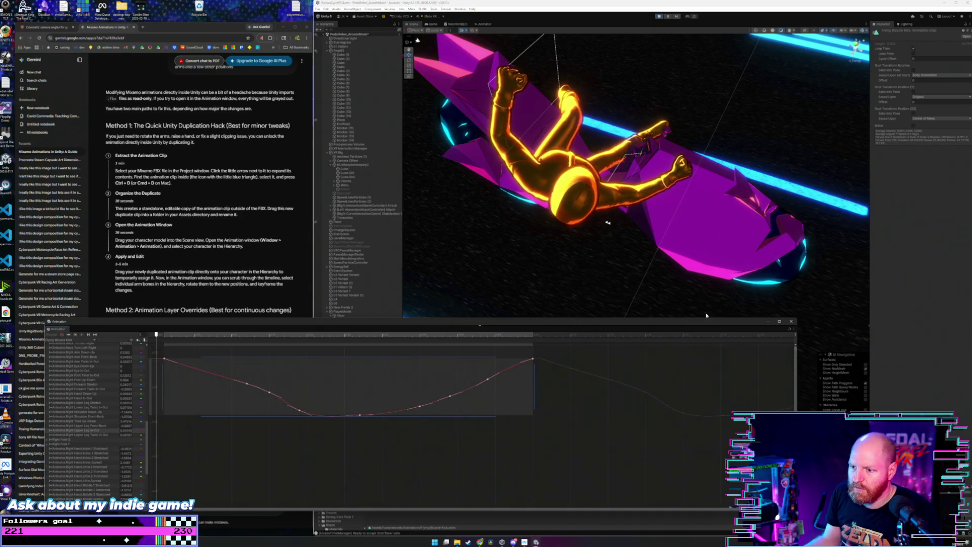
{"action": "left_click", "coordinate": [659, 17]}
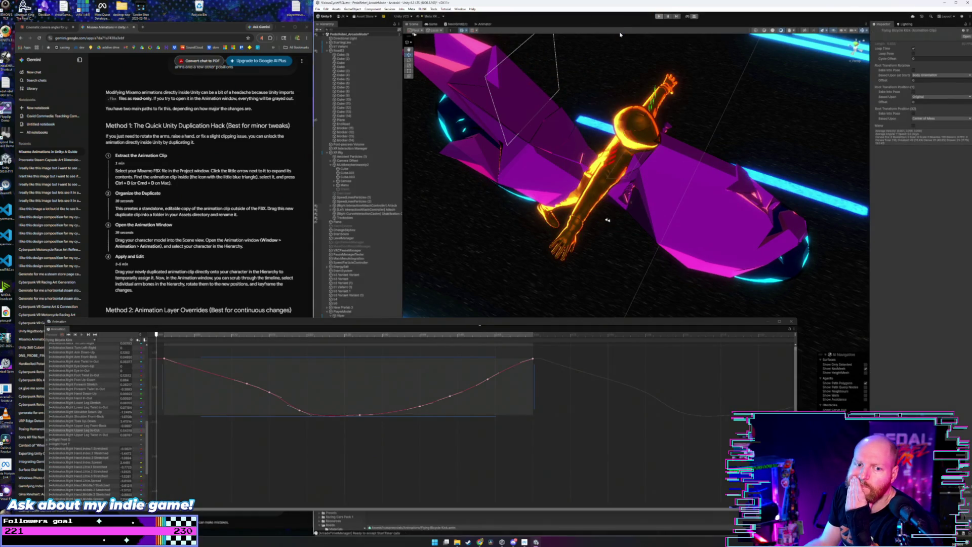
Step: Play-test the clip, orbit the Scene view to the rider's side, and move the Animation window aside
{"action": "left_click", "coordinate": [659, 17]}
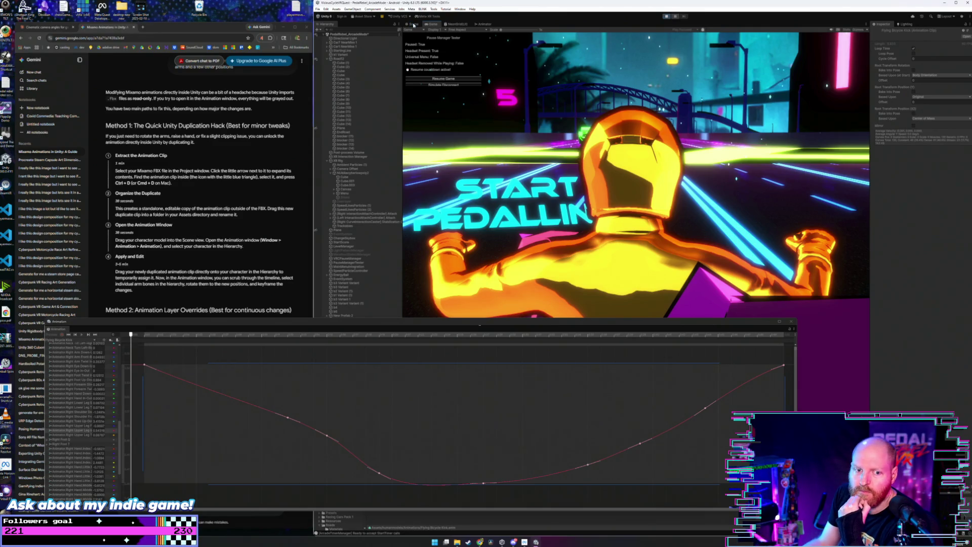
{"action": "left_click", "coordinate": [414, 25]}
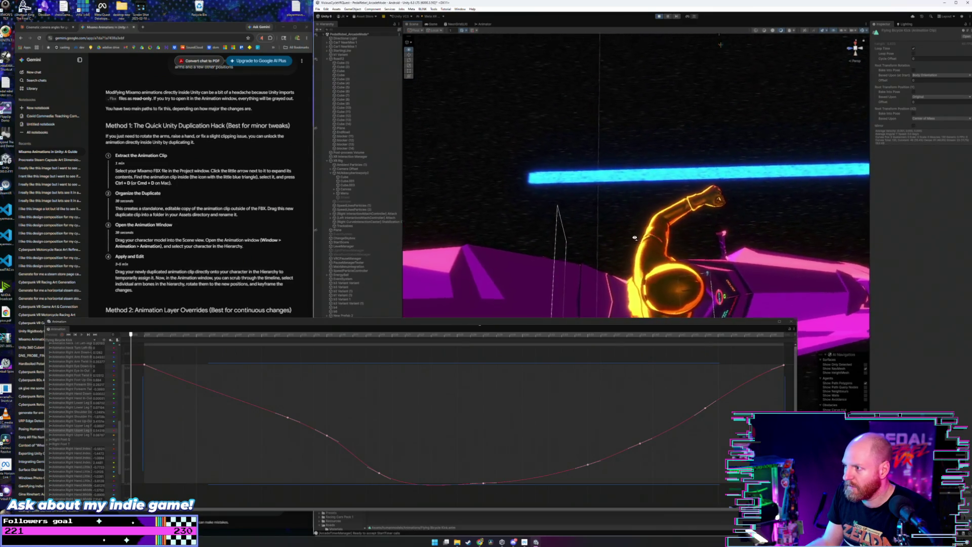
{"action": "left_click_drag", "start_coordinate": [638, 232], "coordinate": [628, 162]}
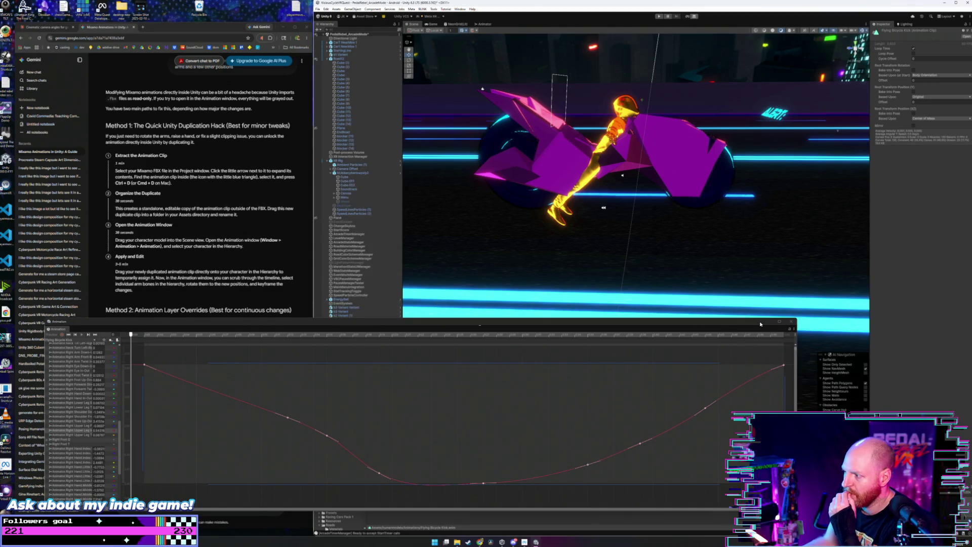
{"action": "mouse_move", "coordinate": [725, 322]}
{"action": "left_mouse_down"}
{"action": "mouse_move", "coordinate": [718, 294]}
{"action": "mouse_move", "coordinate": [711, 299]}
{"action": "mouse_move", "coordinate": [763, 322]}
{"action": "mouse_move", "coordinate": [753, 330]}
{"action": "left_mouse_up"}
{"action": "left_click_drag", "start_coordinate": [143, 330], "coordinate": [776, 324]}
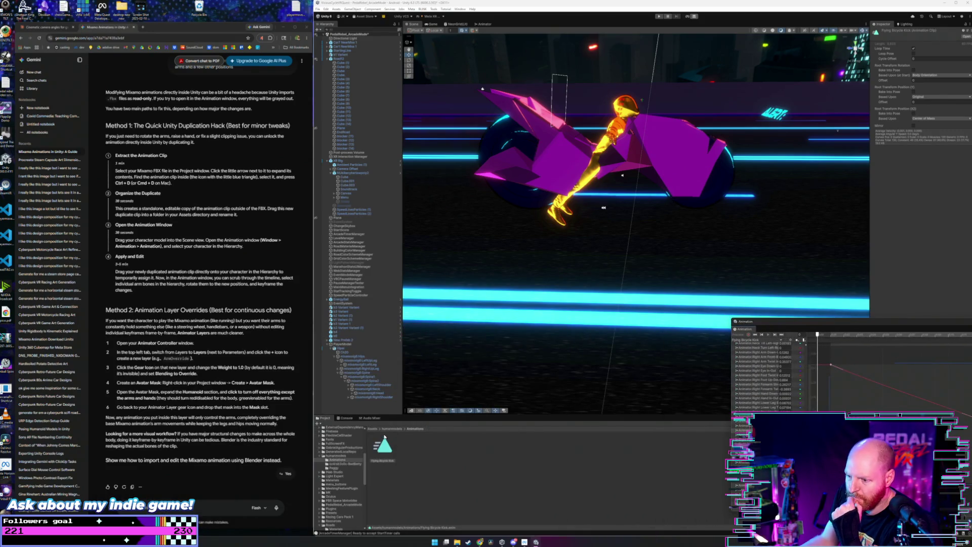
Step: Enlarge the Animation window and duplicate the read-only Flying Bicycle Kick clip with Ctrl+D
{"action": "left_click", "coordinate": [392, 428]}
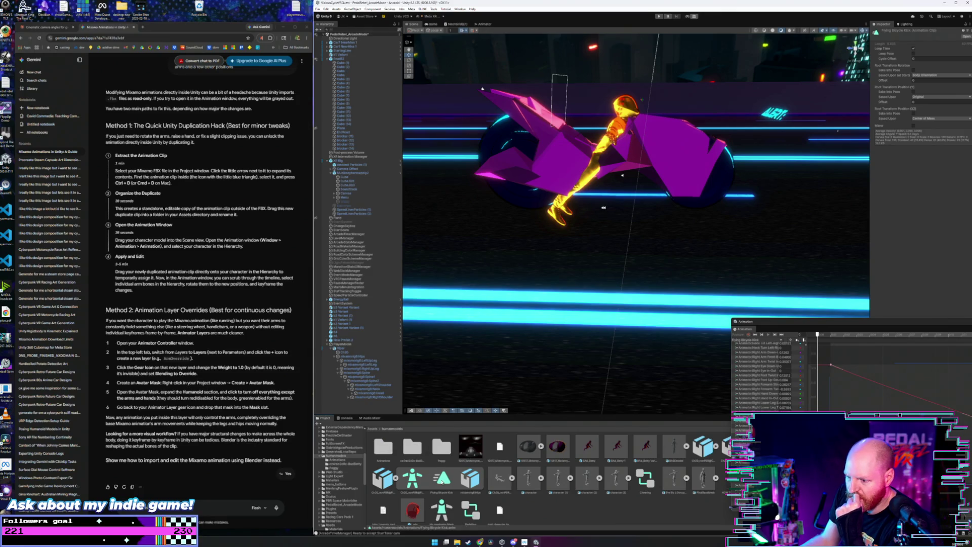
{"action": "left_click_drag", "start_coordinate": [769, 324], "coordinate": [814, 202]}
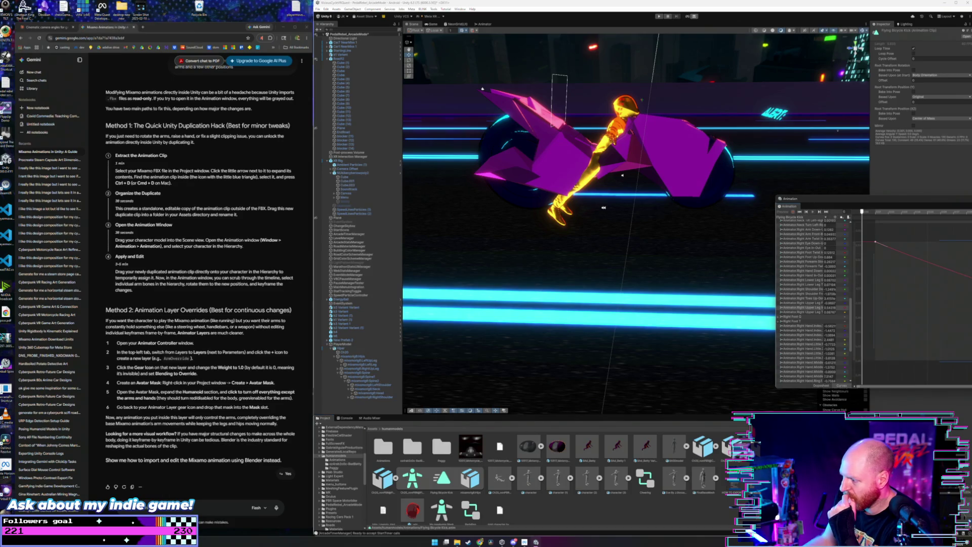
{"action": "left_click", "coordinate": [441, 478]}
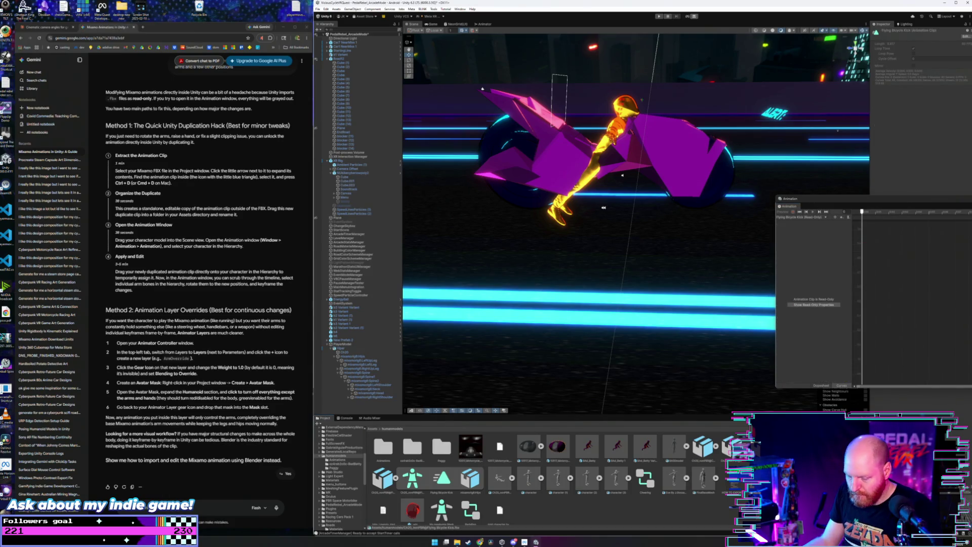
{"action": "key", "text": "ctrl+d"}
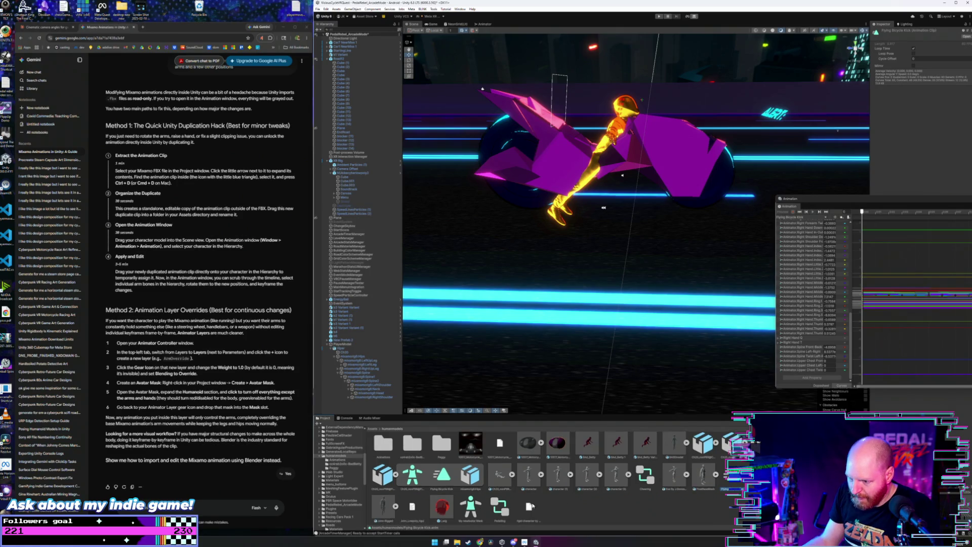
{"action": "left_click", "coordinate": [443, 482]}
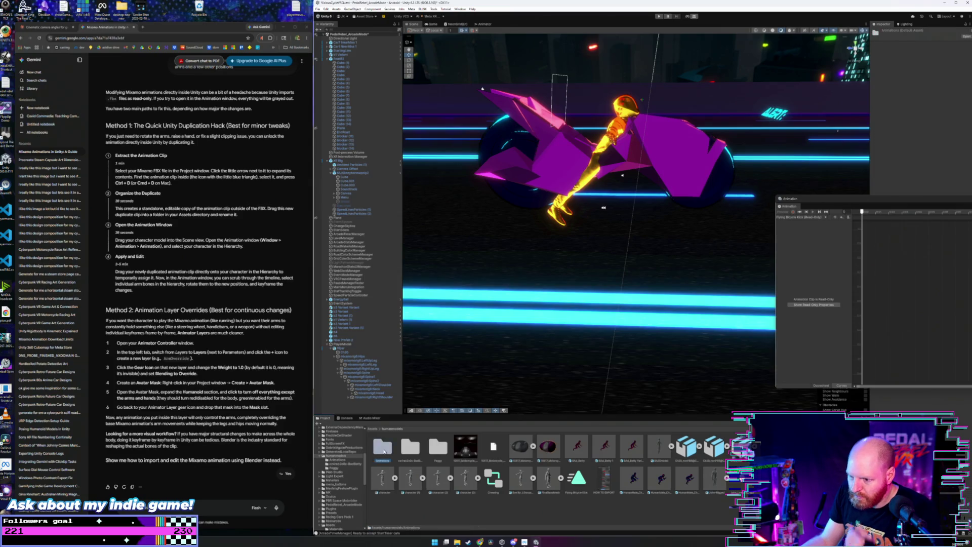
{"action": "double_click", "coordinate": [383, 445]}
{"action": "left_click", "coordinate": [494, 449]}
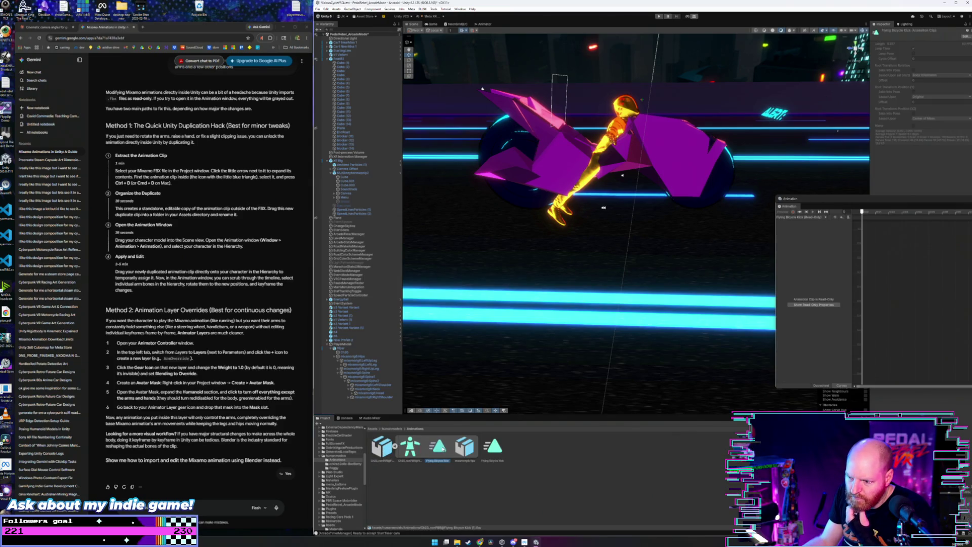
Step: Check the Ch20 model and browse between the humanmodels and Animations folders
{"action": "left_click", "coordinate": [388, 445]}
{"action": "left_click", "coordinate": [393, 429]}
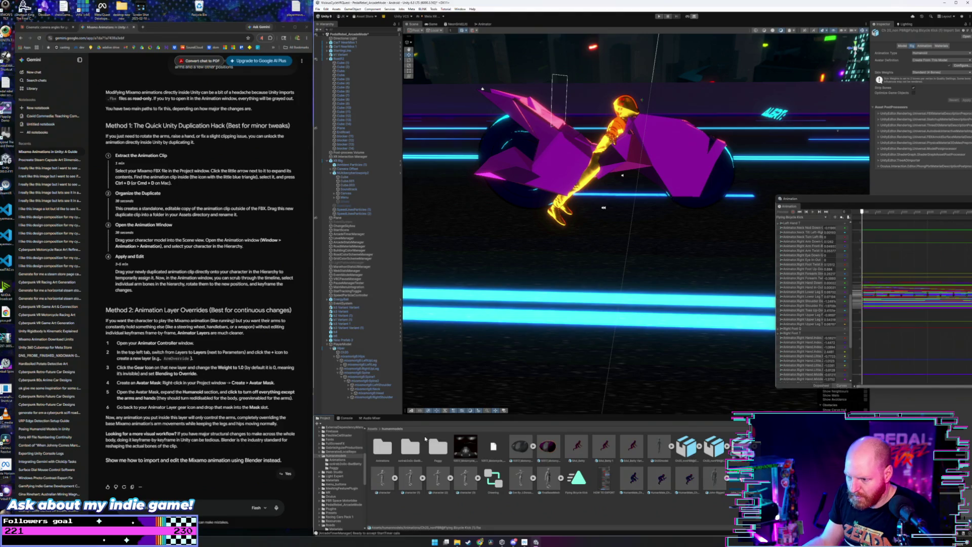
{"action": "double_click", "coordinate": [383, 449]}
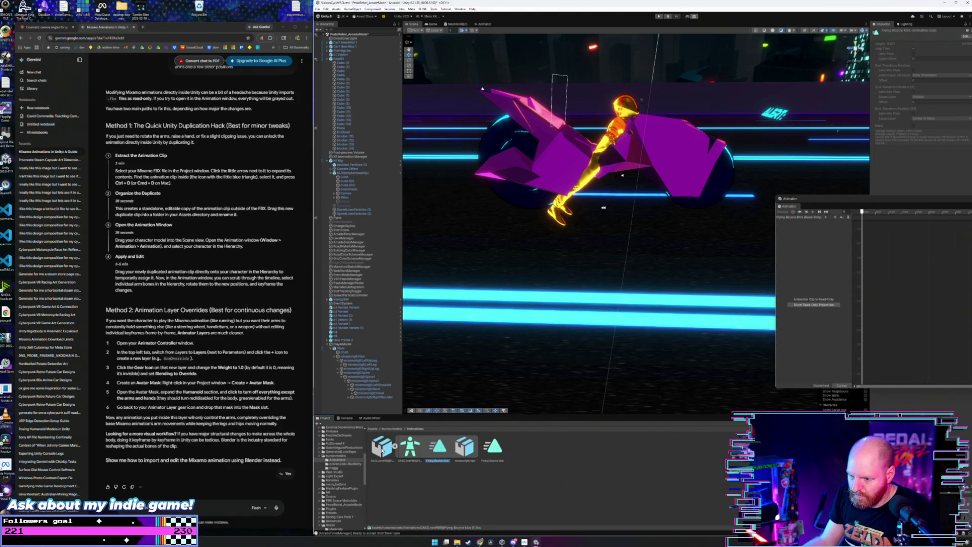
{"action": "left_click", "coordinate": [394, 430]}
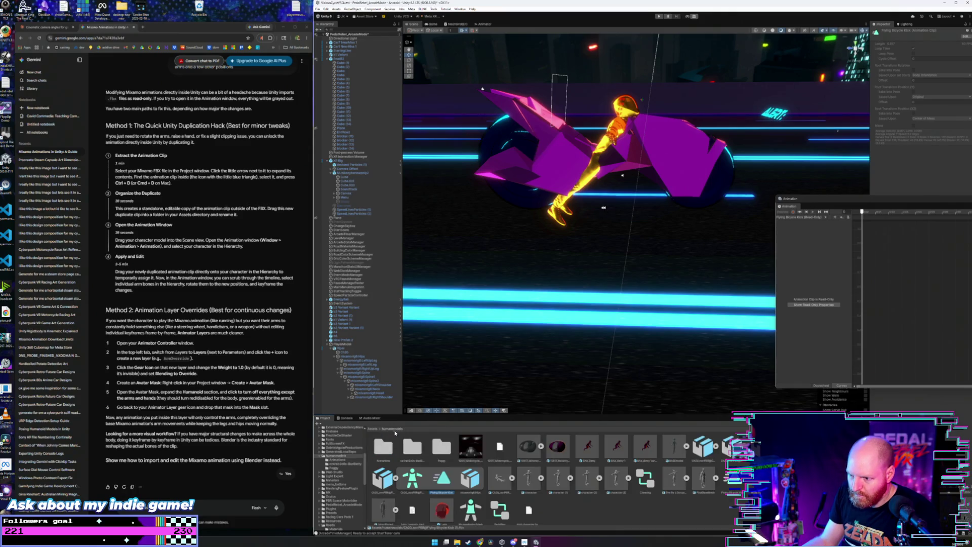
{"action": "scroll", "coordinate": [506, 466], "scroll_direction": "down", "scroll_amount": 1}
{"action": "left_click", "coordinate": [452, 476]}
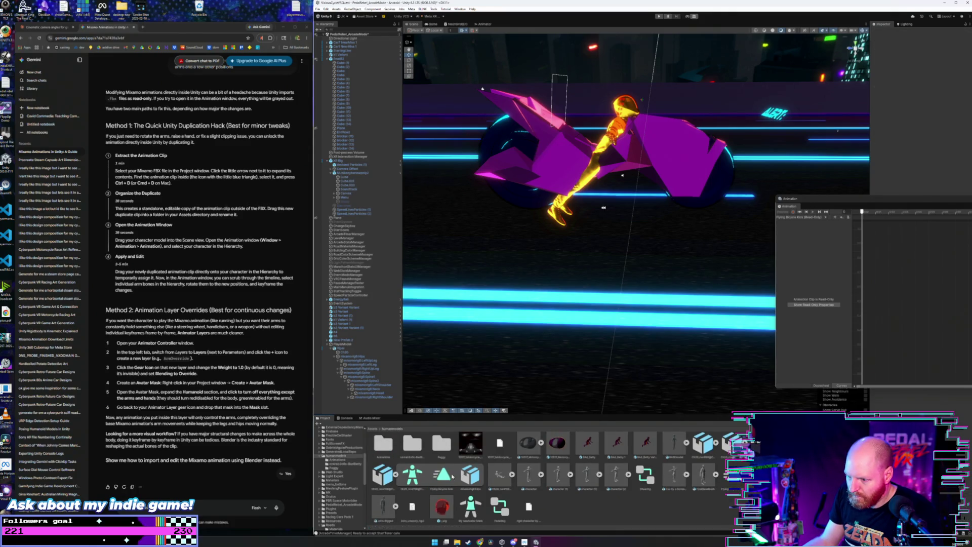
Step: Compare the editable copy with the read-only clip, duplicate the copy again, and open Animations
{"action": "left_click", "coordinate": [728, 481]}
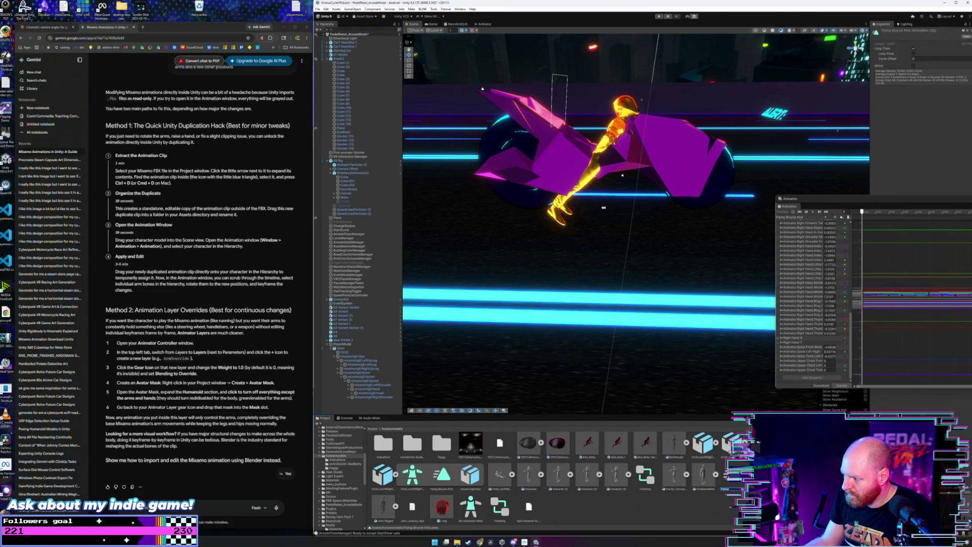
{"action": "left_click", "coordinate": [442, 475]}
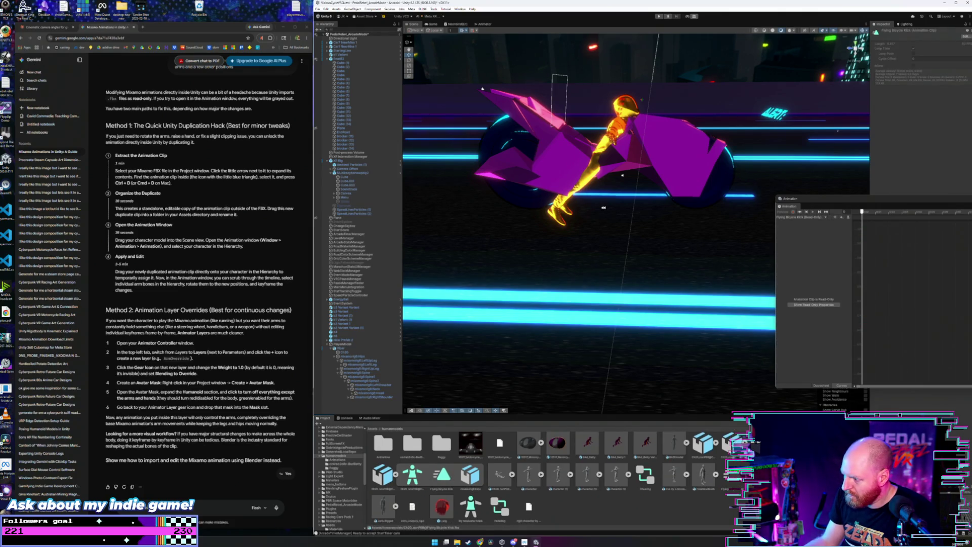
{"action": "left_click", "coordinate": [730, 476]}
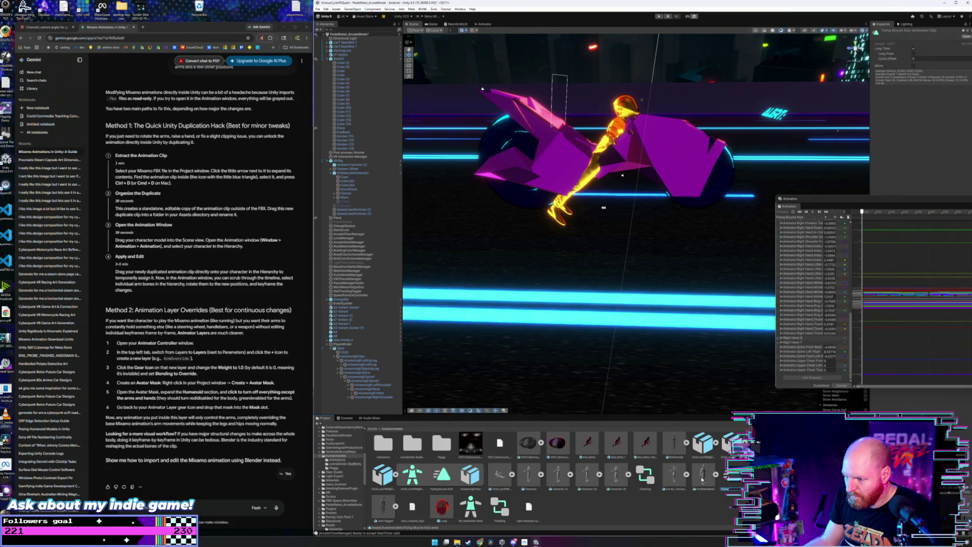
{"action": "left_click", "coordinate": [431, 479]}
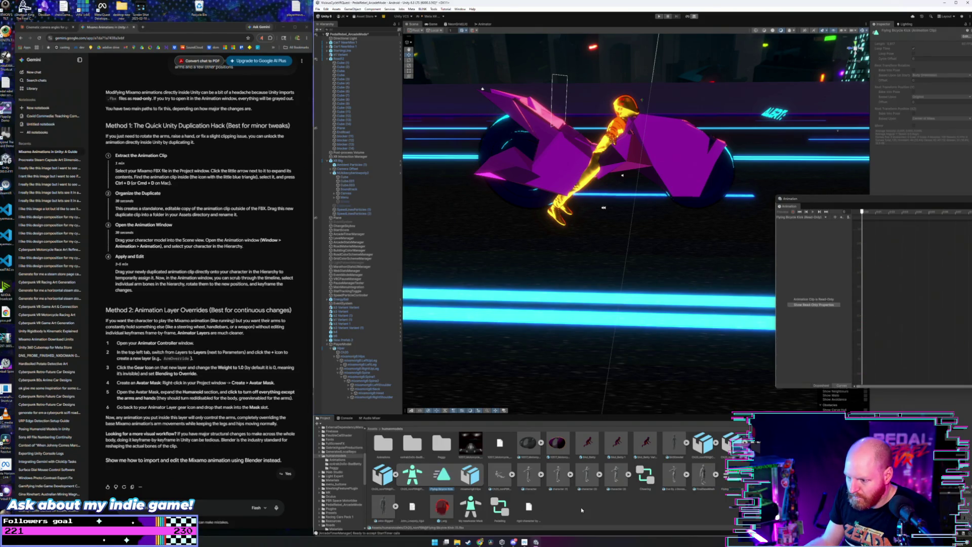
{"action": "left_click", "coordinate": [733, 481]}
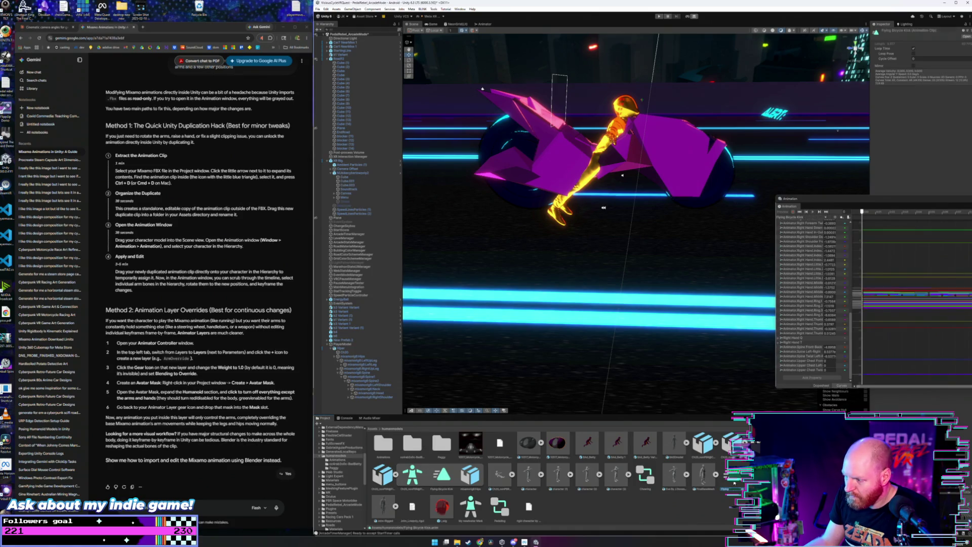
{"action": "left_click", "coordinate": [722, 485]}
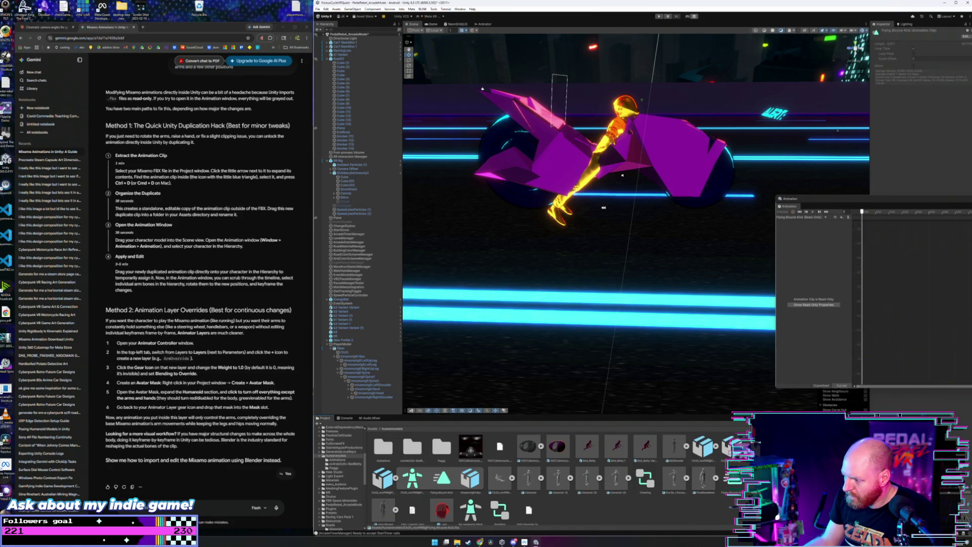
{"action": "left_click", "coordinate": [731, 484]}
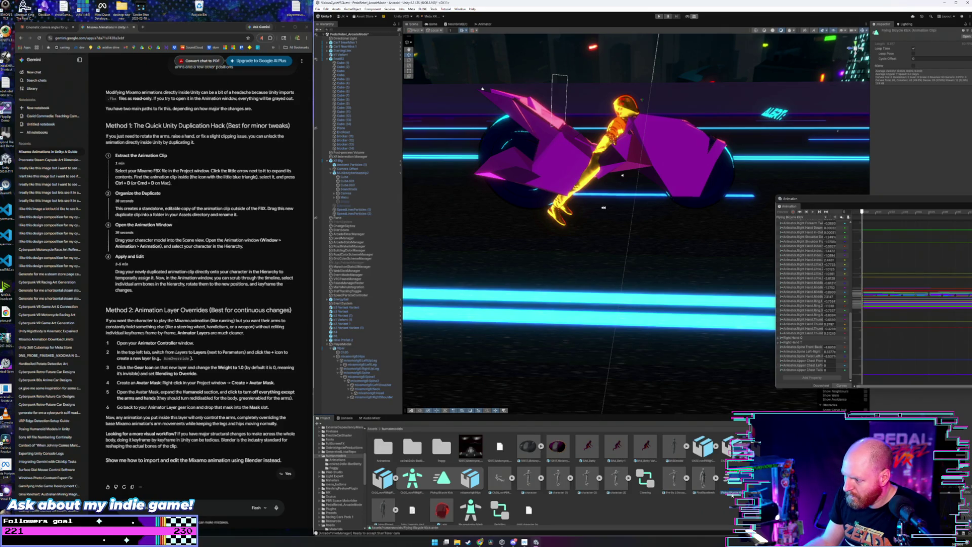
{"action": "key", "text": "ctrl+d"}
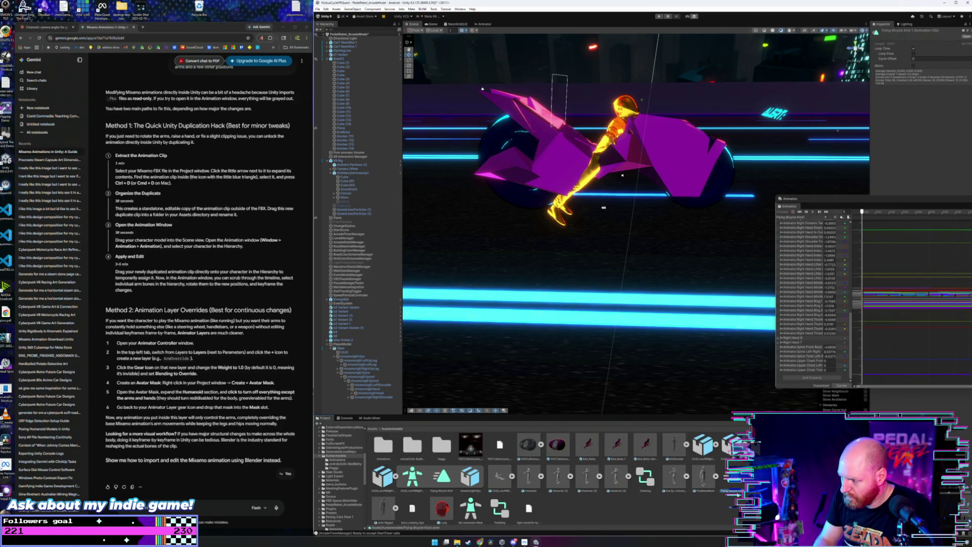
{"action": "key", "text": "ctrl+d"}
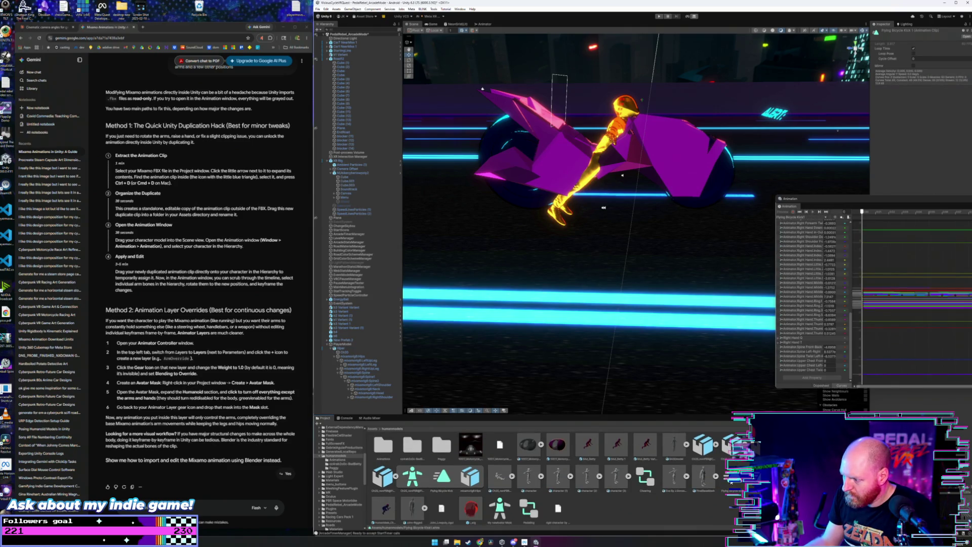
{"action": "double_click", "coordinate": [385, 448]}
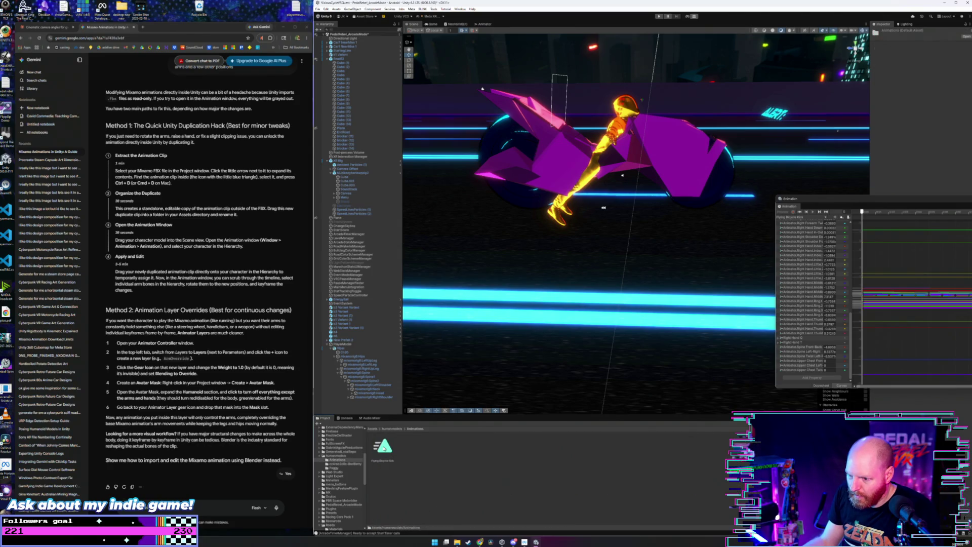
Step: Rename the Flying Bicycle Kick clip in Animations by appending '2'
{"action": "left_click", "coordinate": [385, 448]}
{"action": "left_click", "coordinate": [388, 461]}
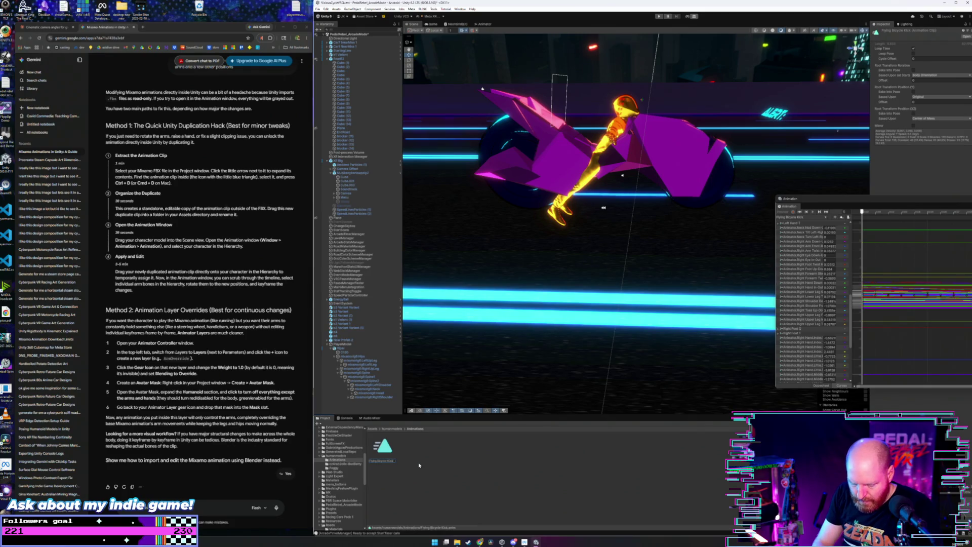
{"action": "type", "text": "edited2"}
{"action": "key", "text": "Return"}
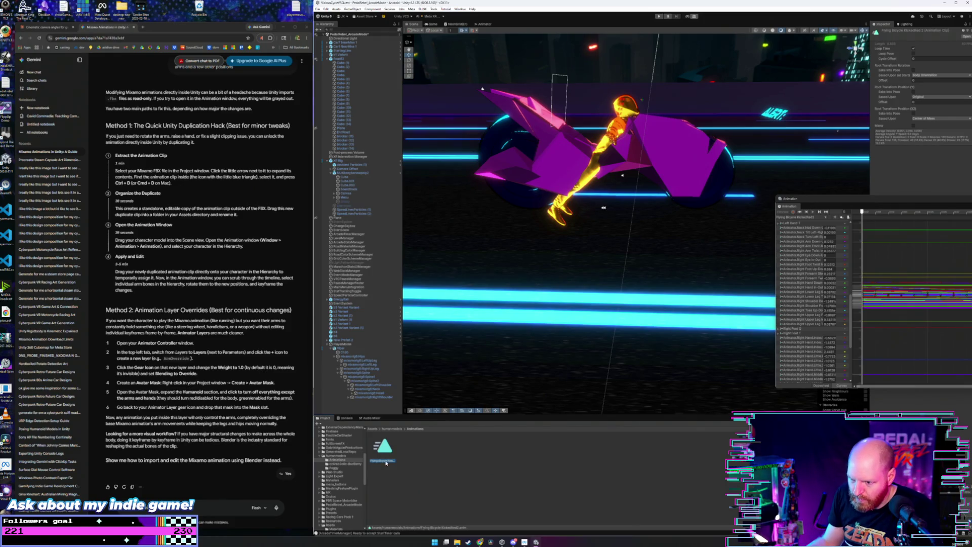
{"action": "left_click", "coordinate": [386, 461]}
{"action": "key", "text": "Return"}
Step: Move the other Flying Bicycle Kick clip from humanmodels into the Animations folder
{"action": "left_click", "coordinate": [397, 430]}
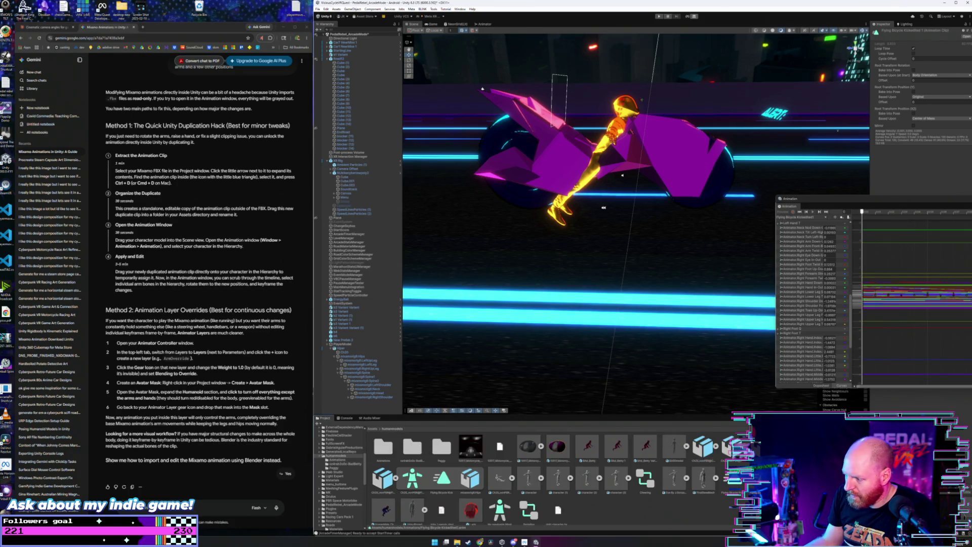
{"action": "left_click", "coordinate": [736, 481]}
{"action": "left_click_drag", "start_coordinate": [740, 483], "coordinate": [389, 448]}
{"action": "double_click", "coordinate": [385, 448]}
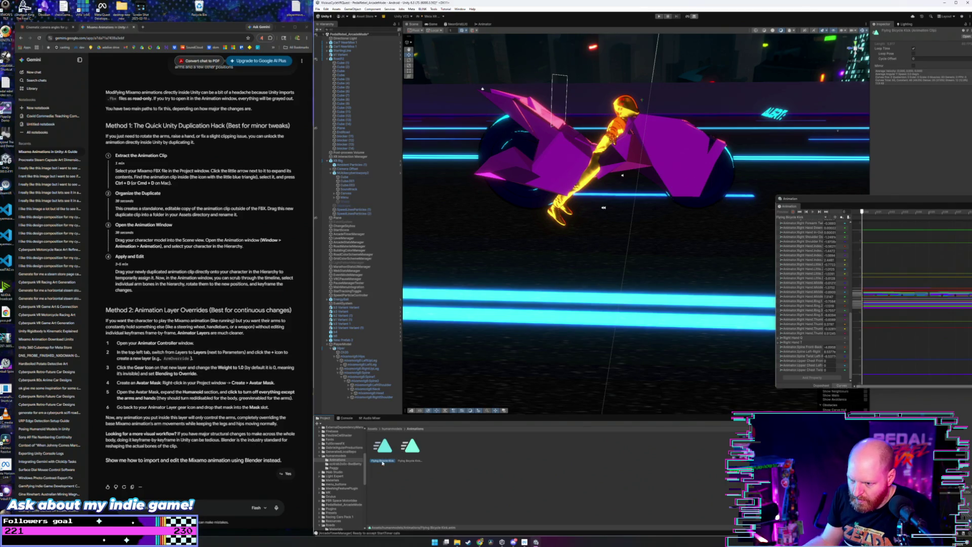
Step: Rename the first clip to BicyclePedal and select the Viper character
{"action": "key", "text": "F2"}
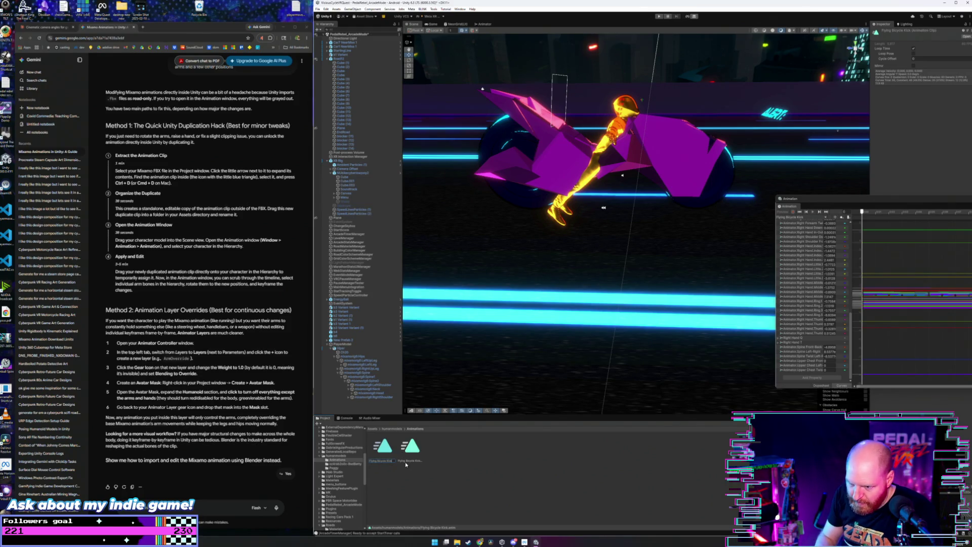
{"action": "key", "text": "BackSpace"}
{"action": "key", "text": "BackSpace"}
{"action": "key", "text": "BackSpace"}
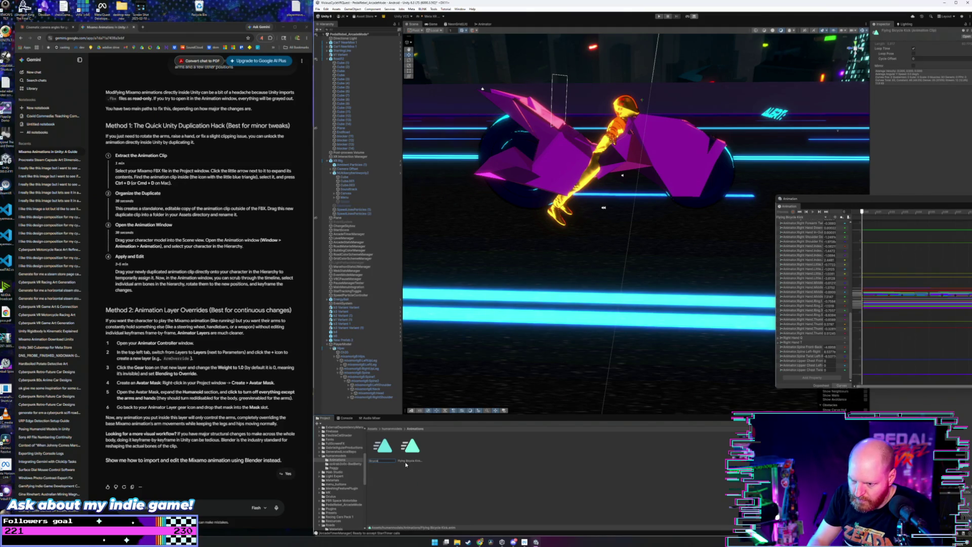
{"action": "type", "text": "Pedal"}
{"action": "key", "text": "Return"}
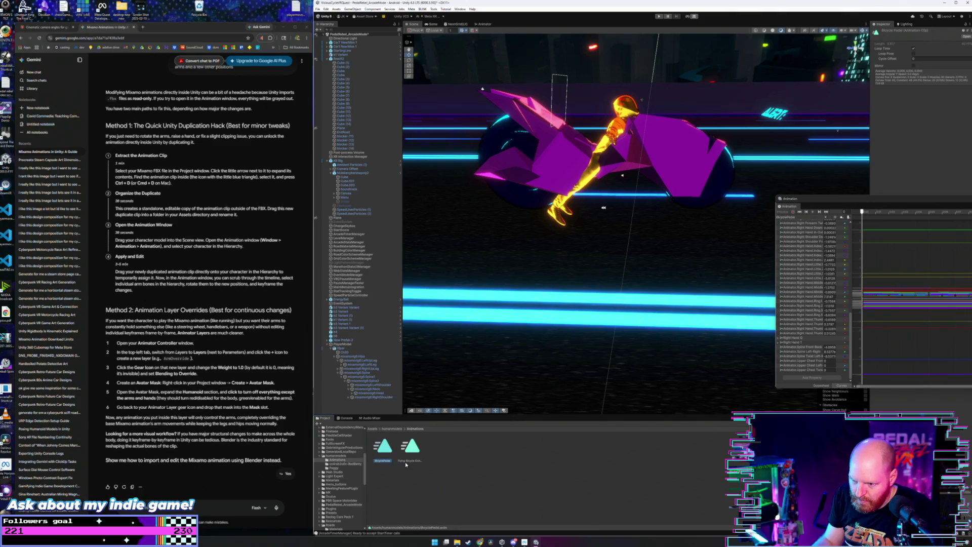
{"action": "left_click", "coordinate": [341, 349]}
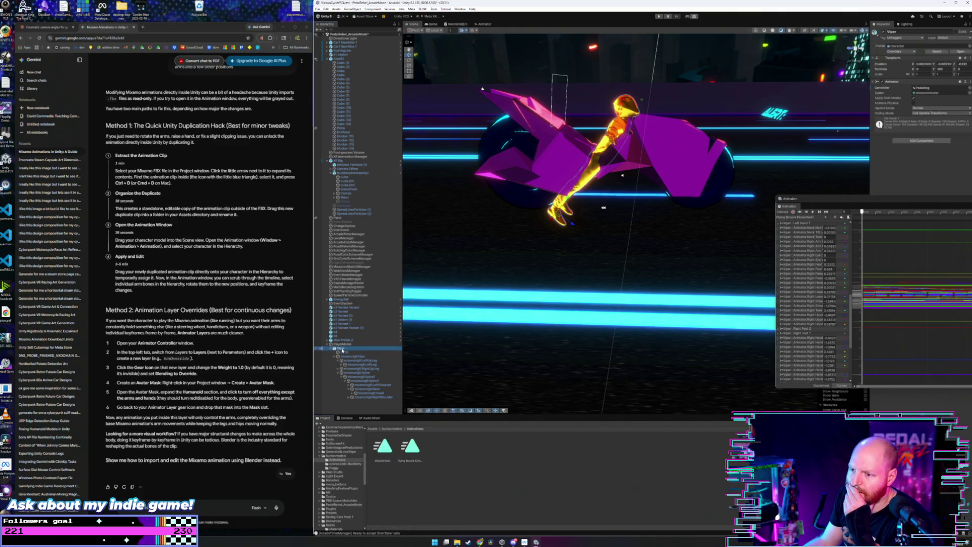
Step: In the Pedaling controller, add BicyclePedal as a state and delete the Flying Bicycle Kick 0 state
{"action": "left_click", "coordinate": [393, 429]}
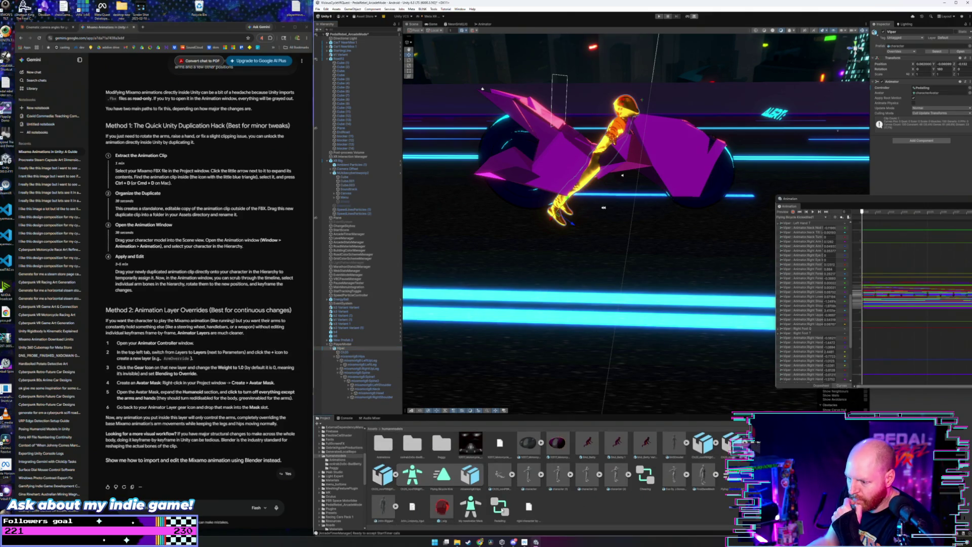
{"action": "double_click", "coordinate": [500, 507]}
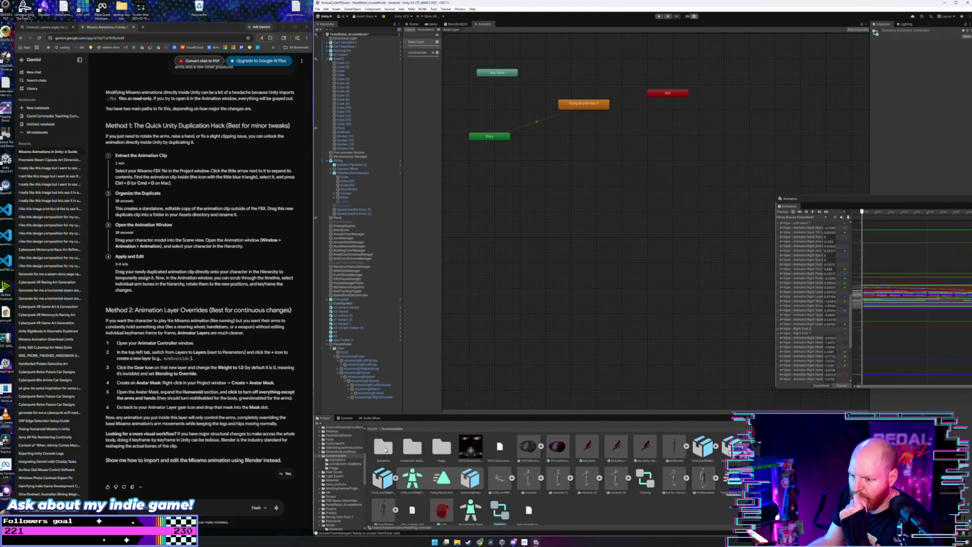
{"action": "double_click", "coordinate": [384, 443]}
{"action": "left_click_drag", "start_coordinate": [583, 158], "coordinate": [586, 98]}
{"action": "left_click", "coordinate": [587, 104]}
{"action": "key", "text": "Delete"}
Step: Delete the ArmOverride layer, leaving only the Base Layer, and return to the Scene view
{"action": "left_click", "coordinate": [421, 53]}
{"action": "left_click", "coordinate": [420, 42]}
{"action": "left_click", "coordinate": [422, 53]}
{"action": "left_click", "coordinate": [438, 53]}
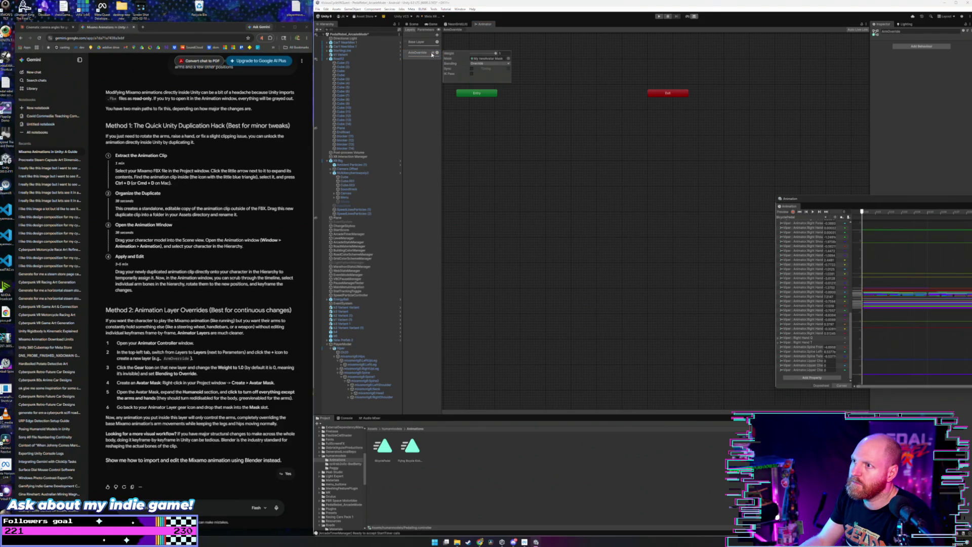
{"action": "double_click", "coordinate": [433, 54]}
{"action": "key", "text": "Return"}
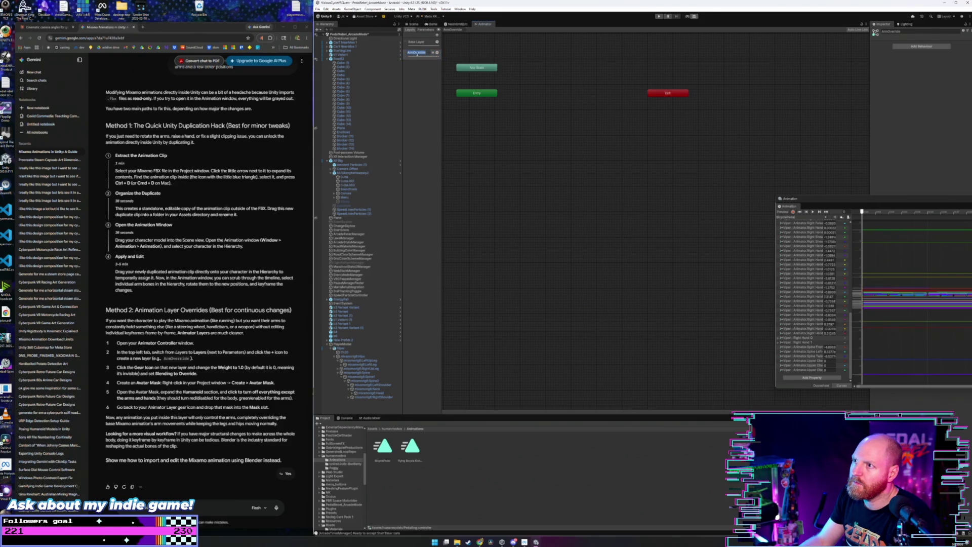
{"action": "right_click", "coordinate": [415, 57]}
{"action": "left_click", "coordinate": [432, 61]}
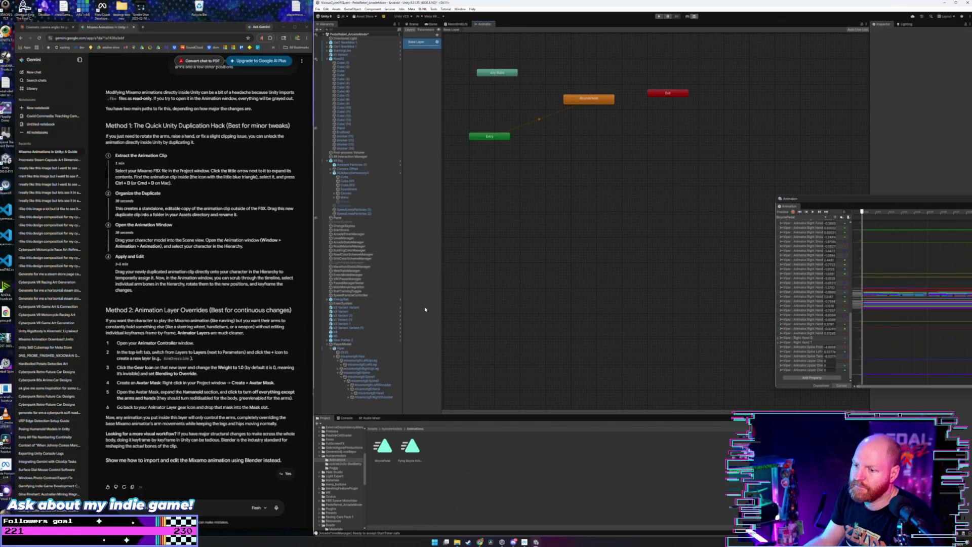
{"action": "left_click", "coordinate": [396, 431]}
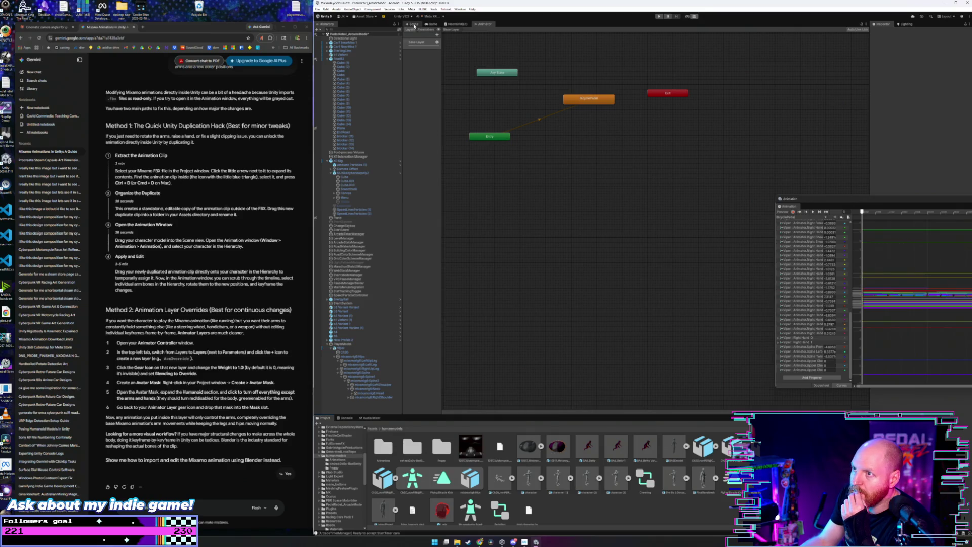
{"action": "left_click", "coordinate": [413, 24]}
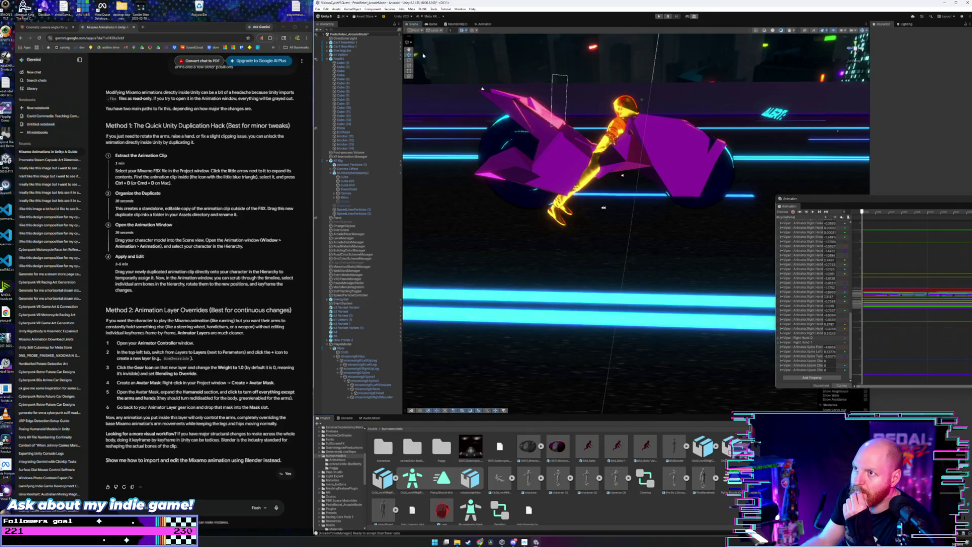
{"action": "left_click", "coordinate": [660, 17]}
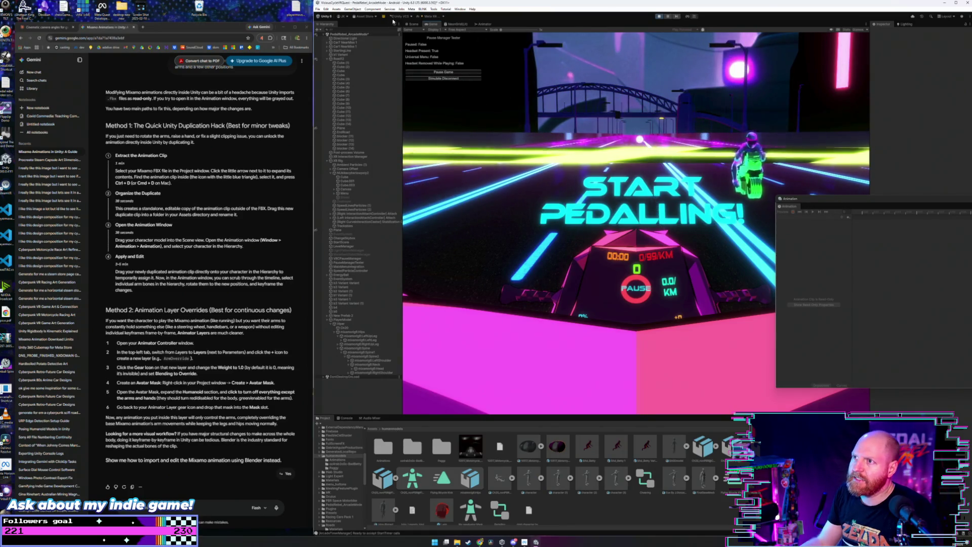
{"action": "key", "text": "ctrl+1"}
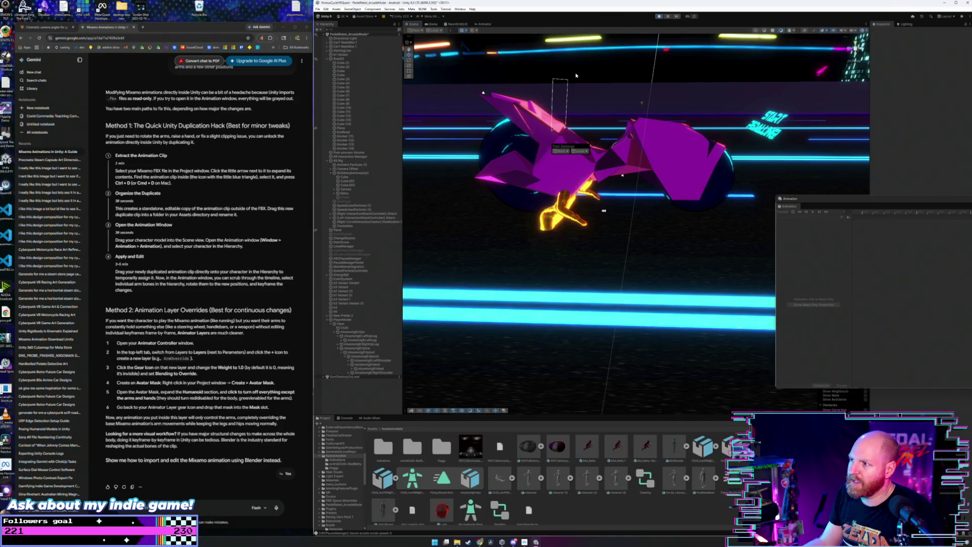
{"action": "left_click", "coordinate": [598, 104]}
{"action": "left_click_drag", "start_coordinate": [597, 104], "coordinate": [615, 102], "text": "alt"}
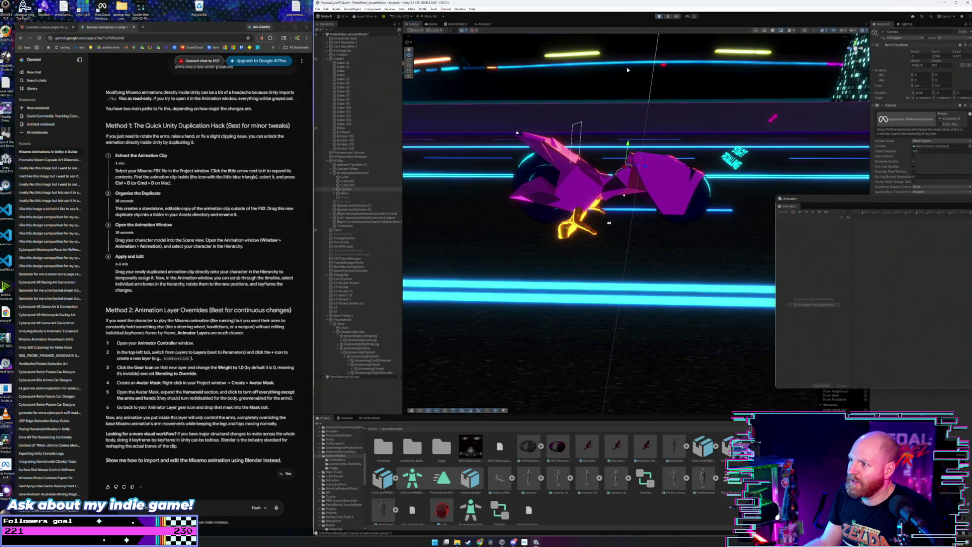
{"action": "left_click", "coordinate": [662, 17]}
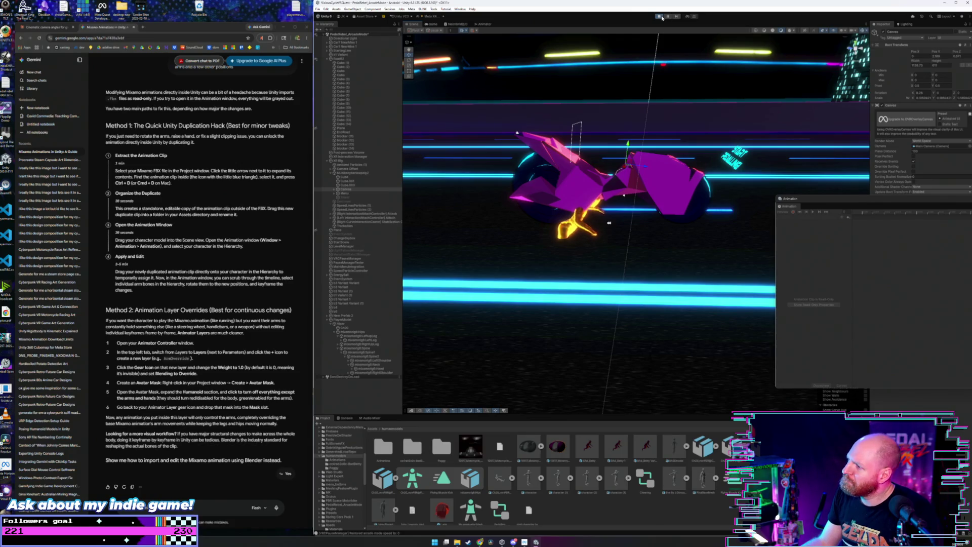
{"action": "left_click_drag", "start_coordinate": [628, 143], "coordinate": [636, 110]}
{"action": "key", "text": "ctrl+z"}
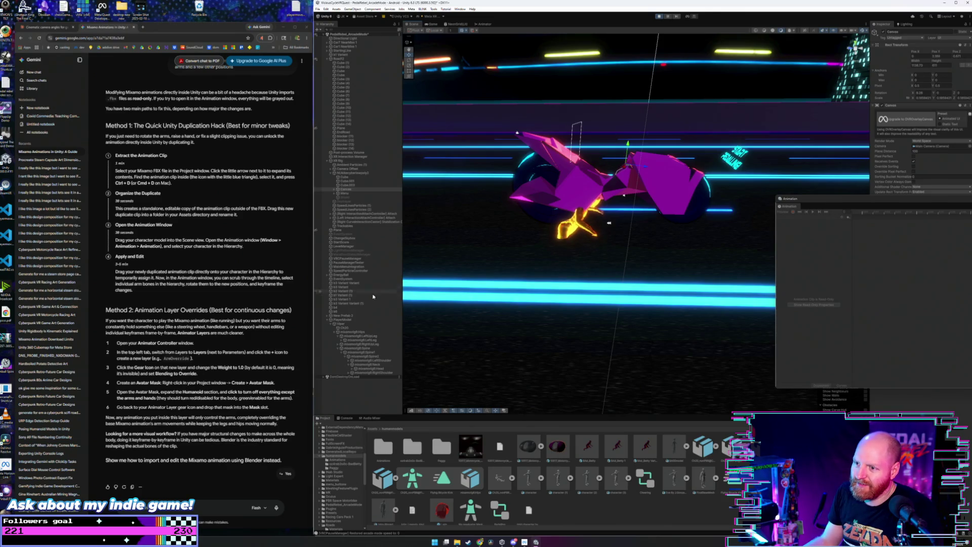
{"action": "left_click", "coordinate": [357, 324]}
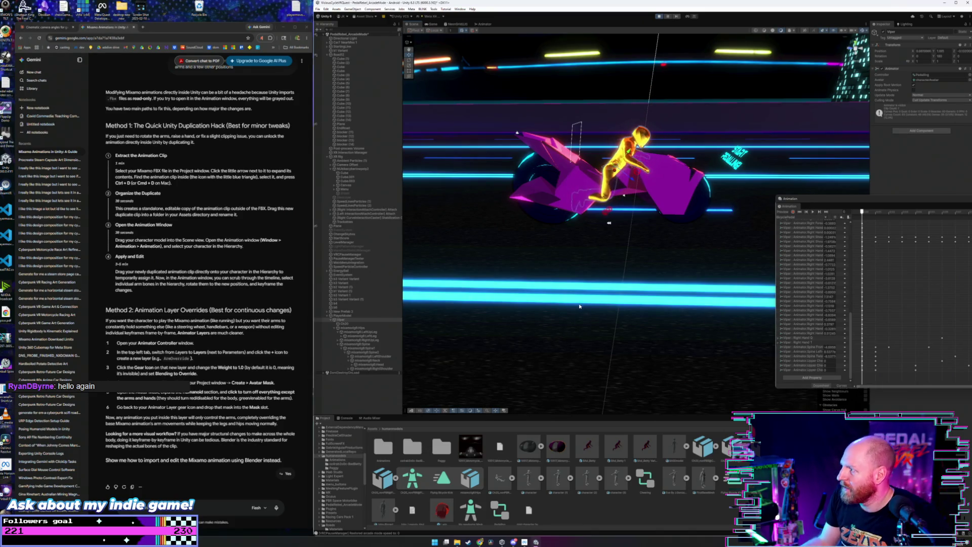
{"action": "left_click_drag", "start_coordinate": [852, 199], "coordinate": [852, 215]}
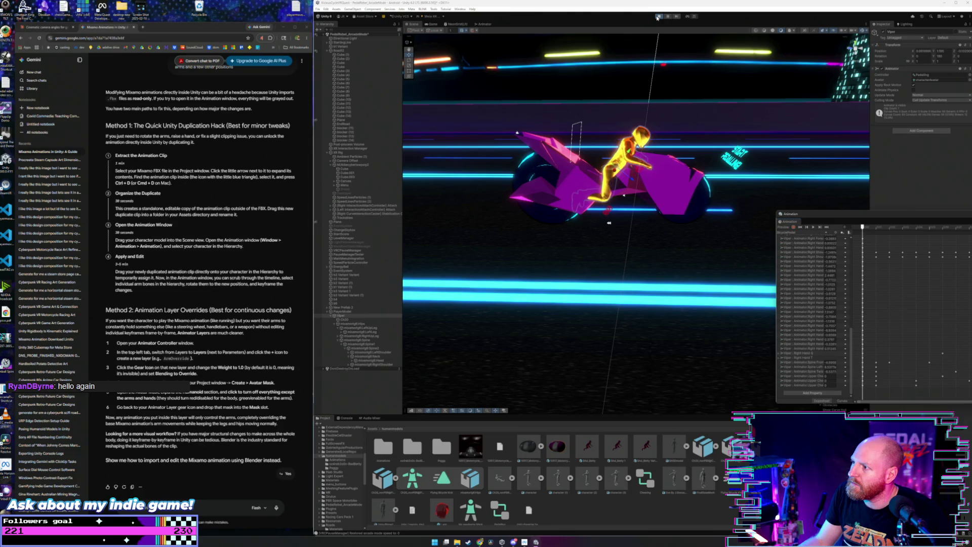
{"action": "left_click", "coordinate": [659, 16]}
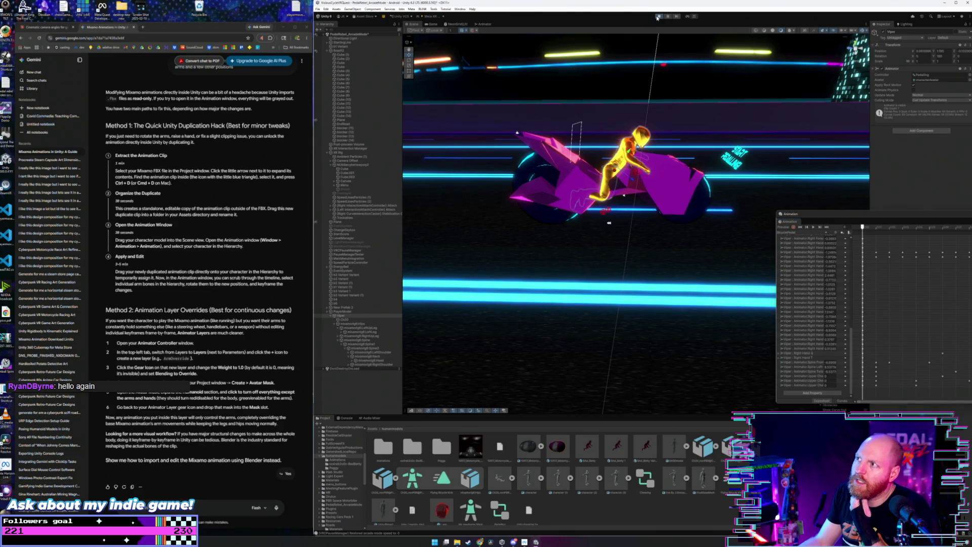
Step: Undo the ArmOverride layer deletion and its selection with Edit > Undo
{"action": "left_click", "coordinate": [326, 9]}
{"action": "left_click", "coordinate": [329, 14]}
{"action": "left_click", "coordinate": [326, 9]}
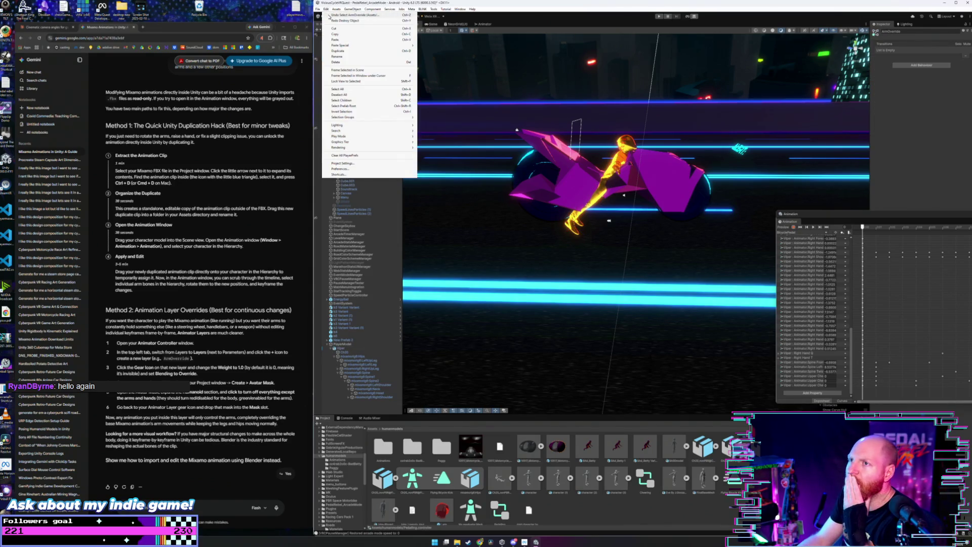
{"action": "left_click", "coordinate": [329, 15]}
{"action": "left_click", "coordinate": [327, 9]}
{"action": "left_click", "coordinate": [330, 14]}
Step: Undo the BicyclePedal move and removed state, then start Play mode
{"action": "left_click", "coordinate": [327, 9]}
{"action": "left_click", "coordinate": [331, 15]}
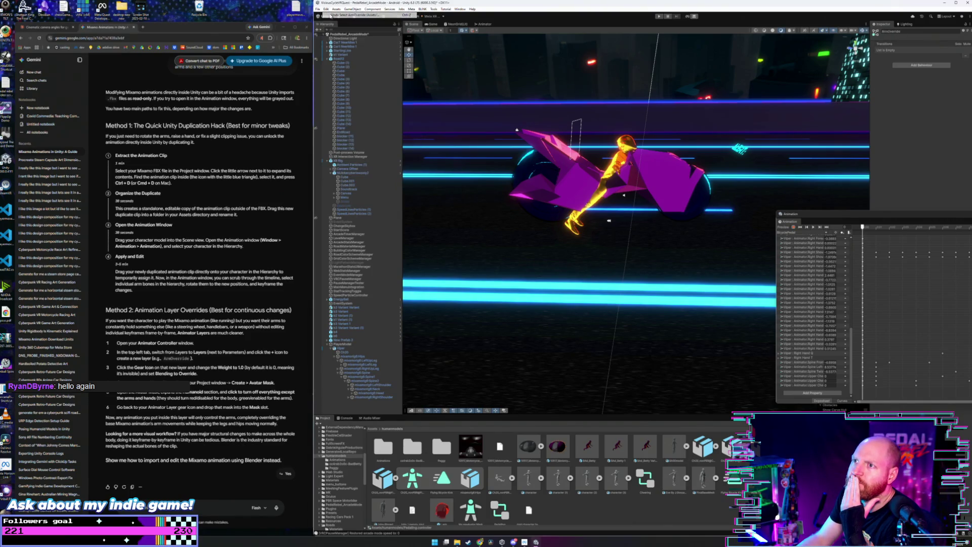
{"action": "left_click", "coordinate": [326, 9]}
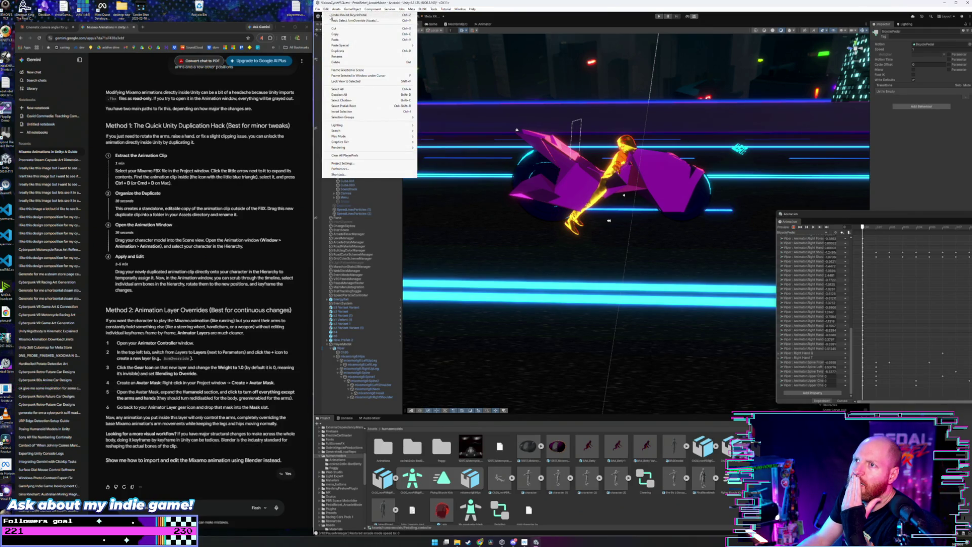
{"action": "left_click", "coordinate": [331, 15]}
{"action": "left_click", "coordinate": [327, 9]}
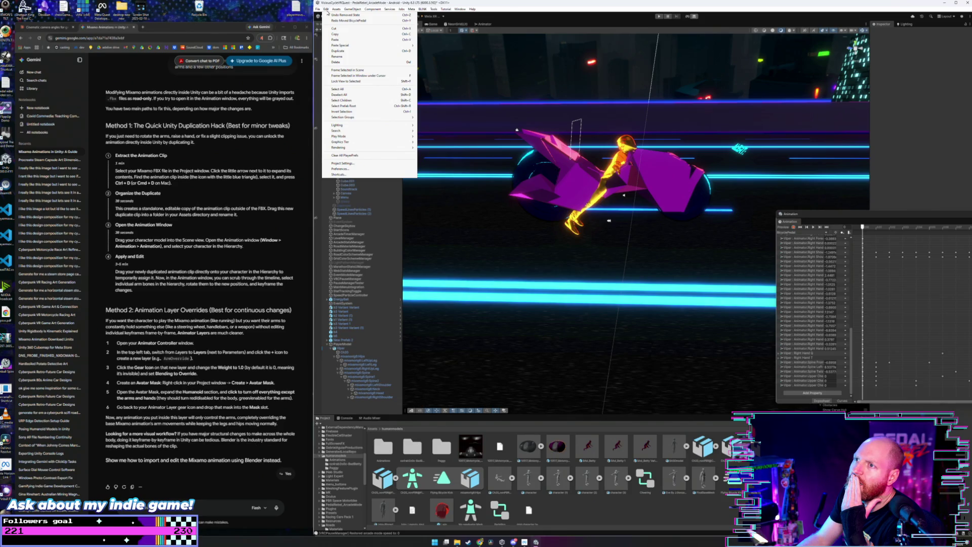
{"action": "left_click", "coordinate": [327, 10]}
{"action": "left_click", "coordinate": [659, 17]}
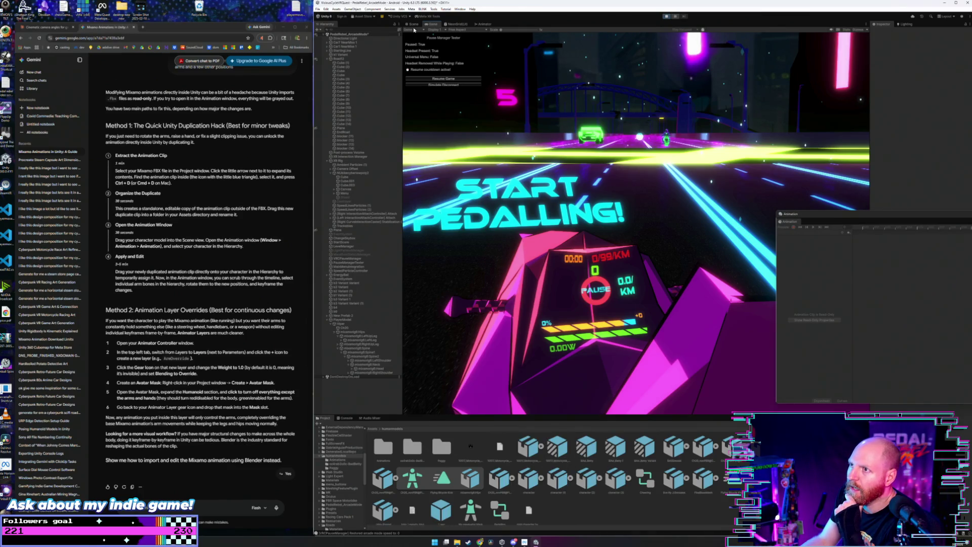
Step: Select New Prefab 2, then undo the restored state, Flying Bicycle Kick 0 move and state creation
{"action": "left_click", "coordinate": [415, 24]}
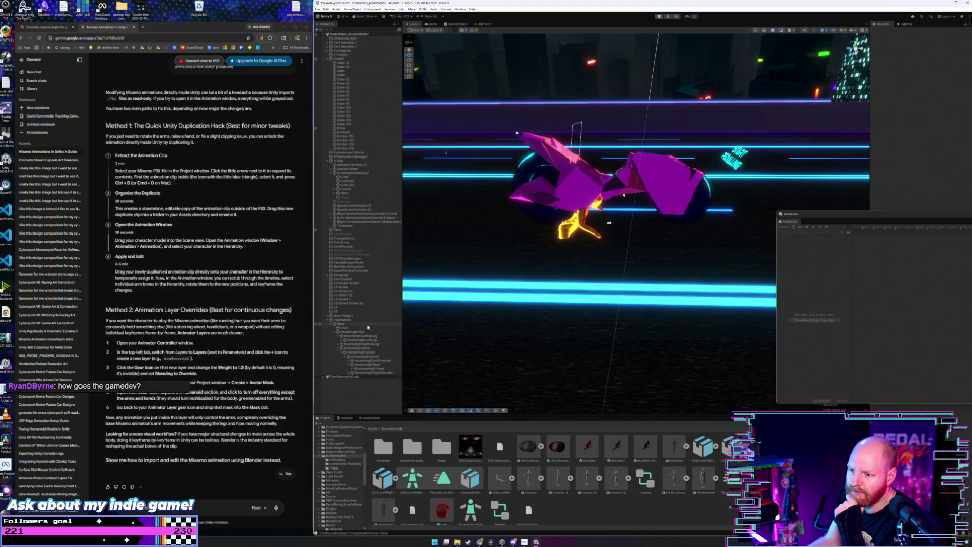
{"action": "left_click", "coordinate": [346, 316]}
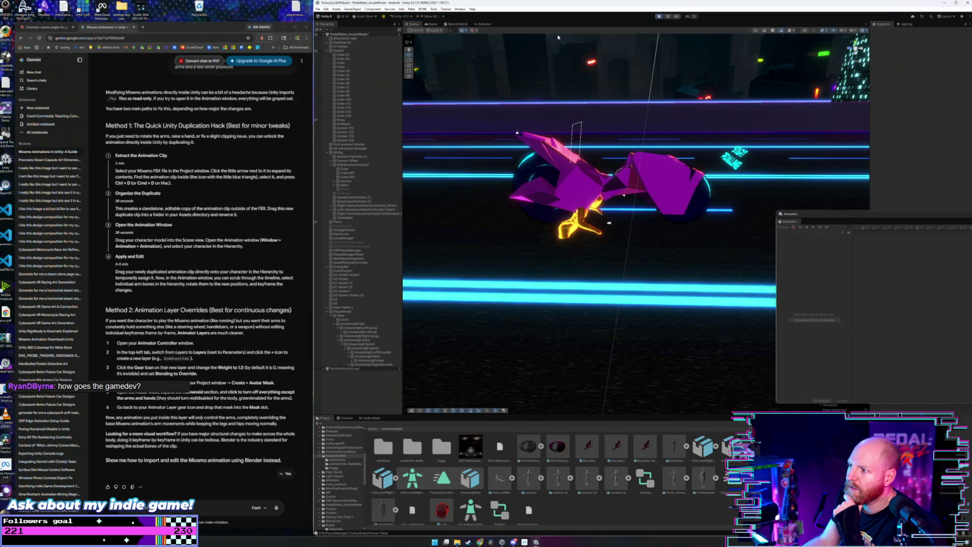
{"action": "left_click", "coordinate": [339, 9]}
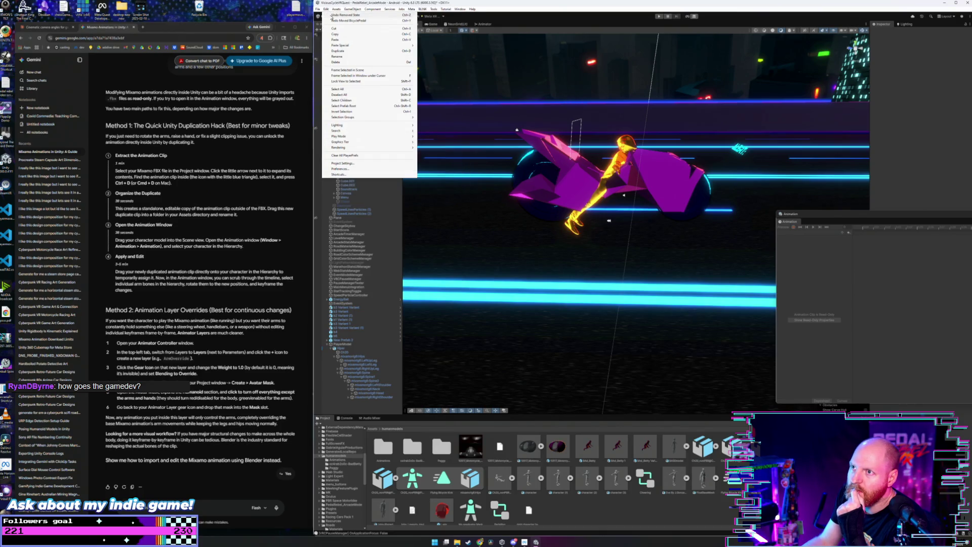
{"action": "left_click", "coordinate": [331, 15]}
{"action": "left_click", "coordinate": [327, 9]}
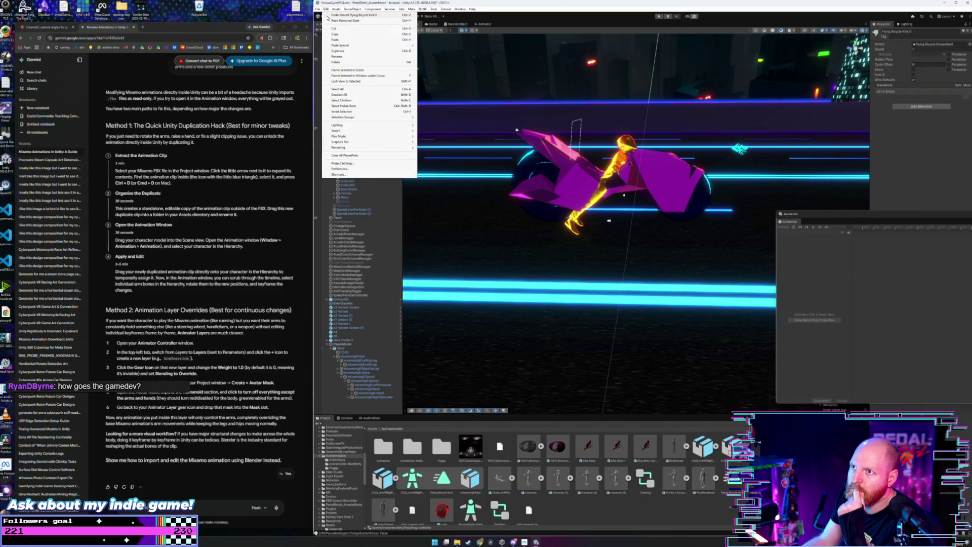
{"action": "left_click", "coordinate": [328, 15]}
{"action": "left_click", "coordinate": [327, 9]}
{"action": "left_click", "coordinate": [329, 16]}
Step: Undo the Animations and Pedalling selections, open the Animations folder, and start Play mode
{"action": "left_click", "coordinate": [327, 9]}
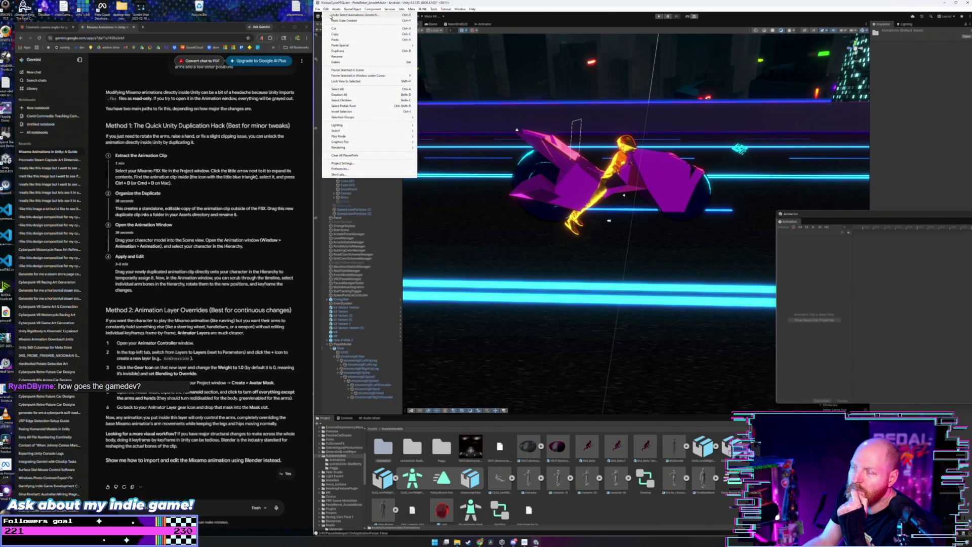
{"action": "left_click", "coordinate": [331, 15]}
{"action": "left_click", "coordinate": [327, 10]}
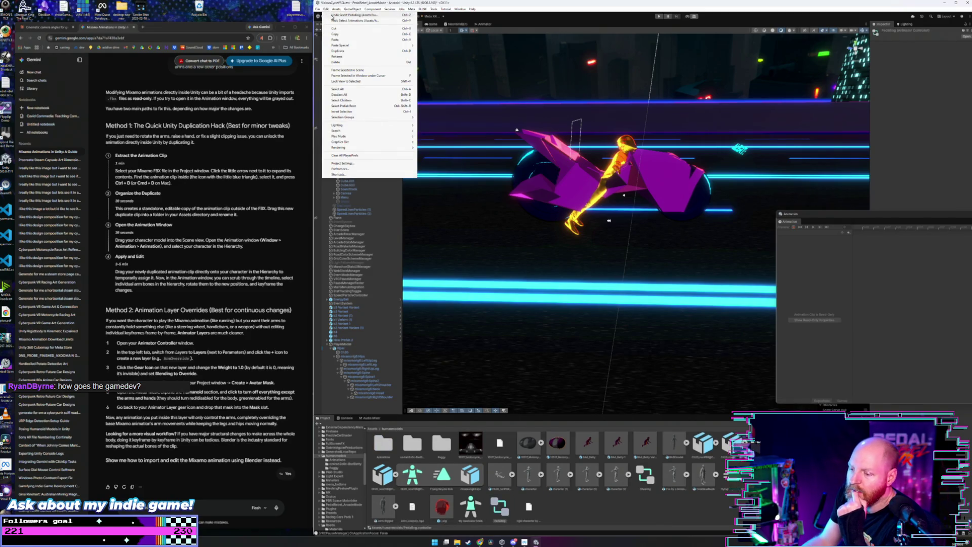
{"action": "left_click", "coordinate": [333, 16]}
{"action": "left_click", "coordinate": [327, 9]}
{"action": "left_click", "coordinate": [332, 16]}
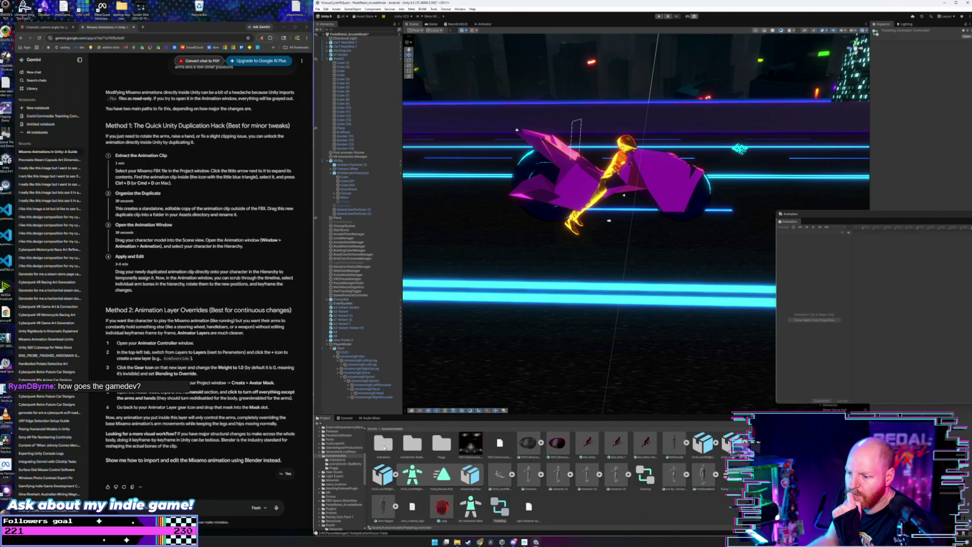
{"action": "double_click", "coordinate": [383, 445]}
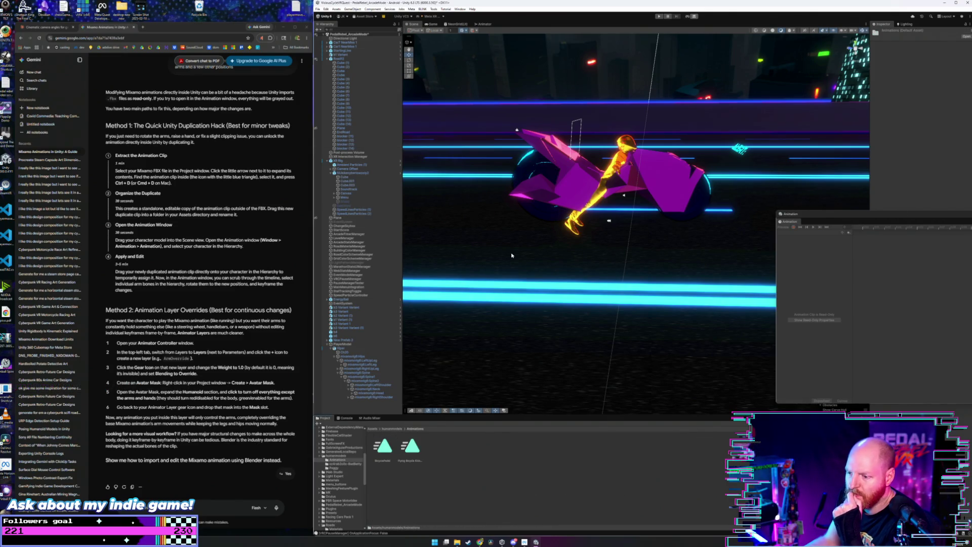
{"action": "left_click", "coordinate": [659, 16]}
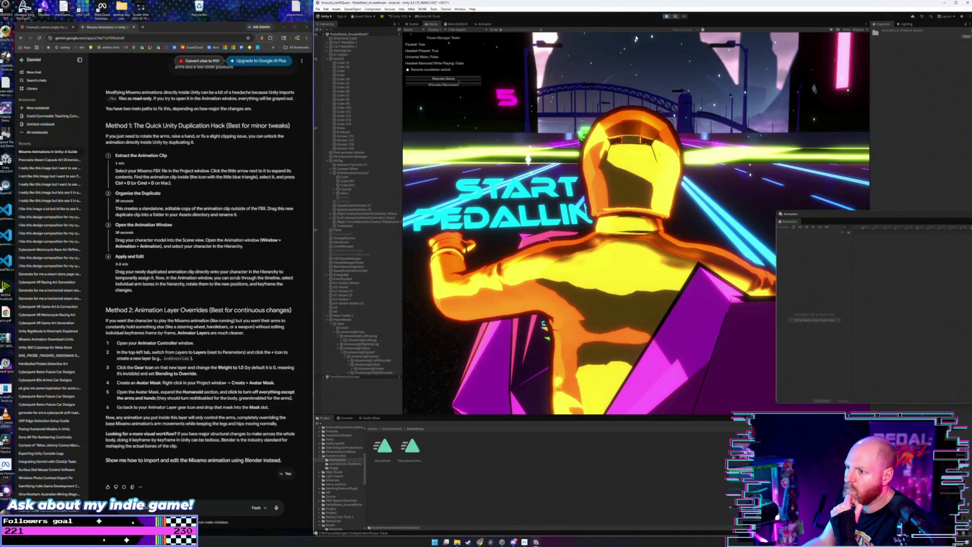
Step: Zoom the Scene view close to the rider while playing, then select the Flying Bicycle Kick clip
{"action": "left_click", "coordinate": [413, 24]}
{"action": "mouse_move", "coordinate": [598, 193]}
{"action": "left_mouse_down"}
{"action": "mouse_move", "coordinate": [605, 169]}
{"action": "mouse_move", "coordinate": [522, 203]}
{"action": "mouse_move", "coordinate": [612, 177]}
{"action": "left_mouse_up"}
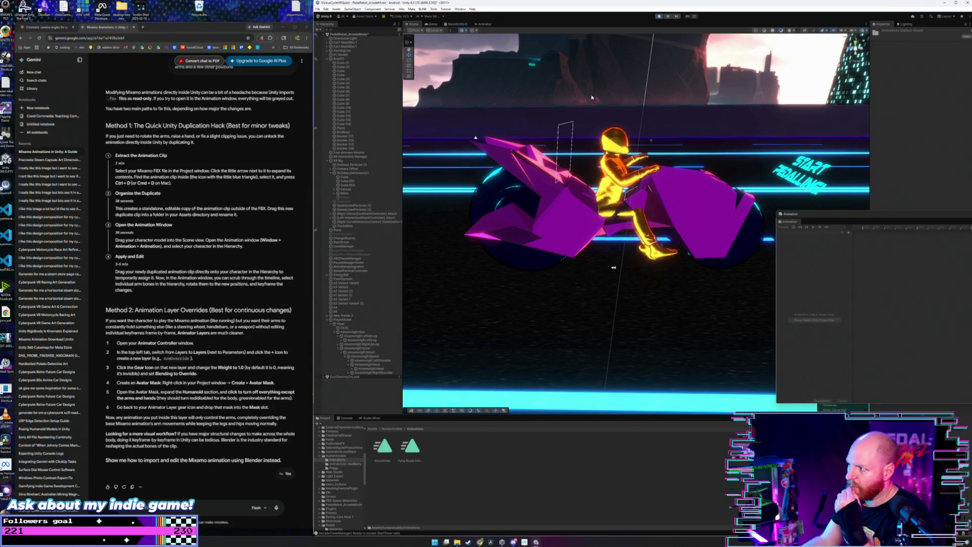
{"action": "left_click_drag", "start_coordinate": [808, 218], "coordinate": [794, 219]}
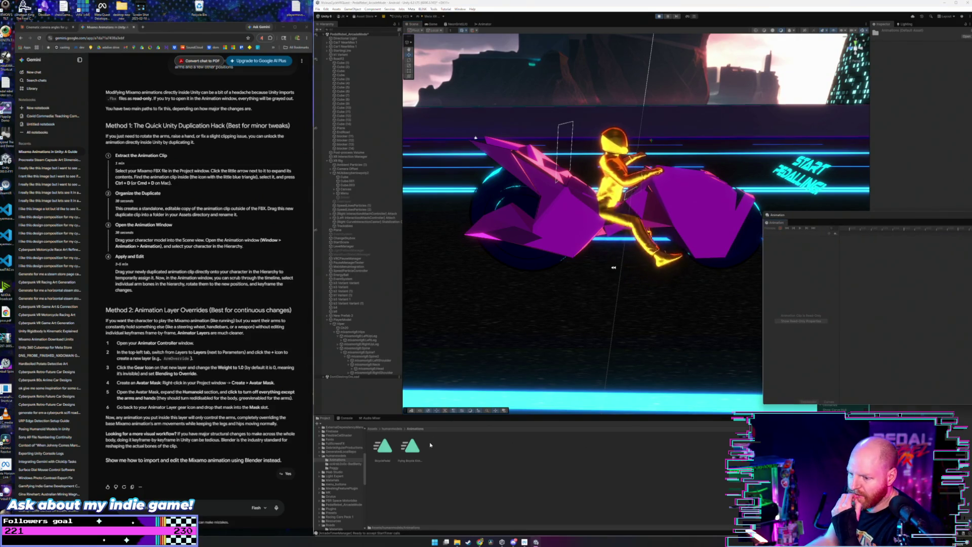
{"action": "left_click", "coordinate": [411, 447]}
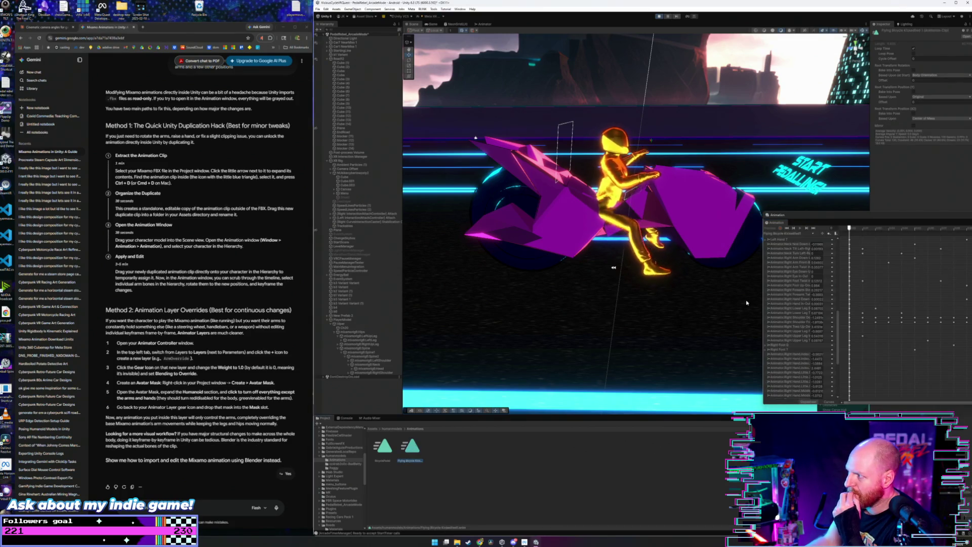
Step: Enlarge and reposition the Animation panel and switch the clip to Curves view
{"action": "mouse_move", "coordinate": [811, 218]}
{"action": "left_mouse_down"}
{"action": "mouse_move", "coordinate": [719, 216]}
{"action": "mouse_move", "coordinate": [614, 319]}
{"action": "mouse_move", "coordinate": [577, 316]}
{"action": "left_mouse_up"}
{"action": "scroll", "coordinate": [516, 450], "scroll_direction": "down", "scroll_amount": 5}
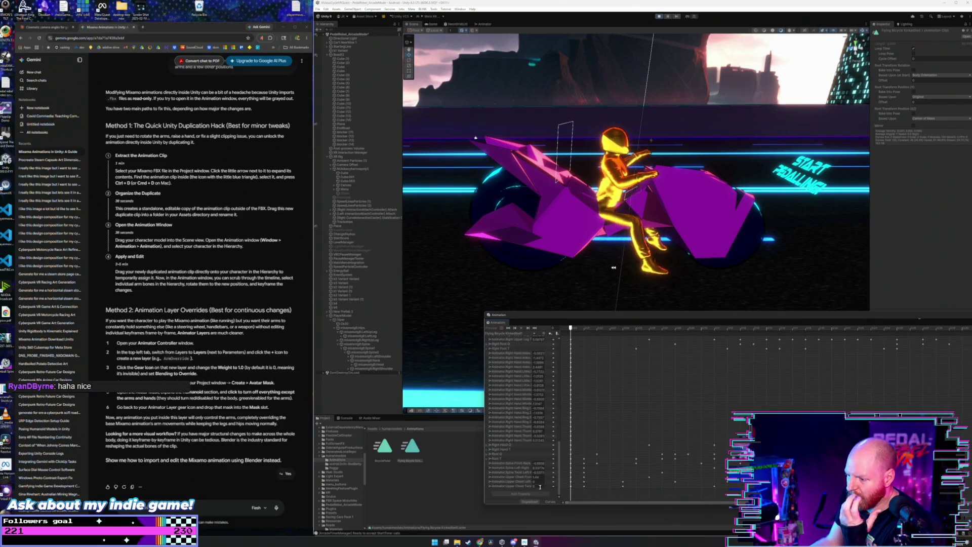
{"action": "left_click", "coordinate": [549, 502]}
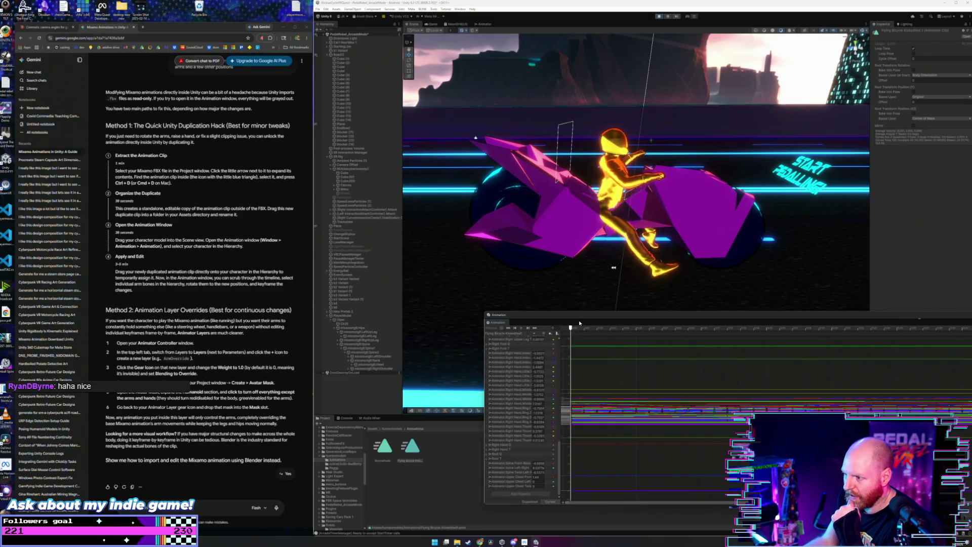
{"action": "left_click_drag", "start_coordinate": [579, 323], "coordinate": [526, 310]}
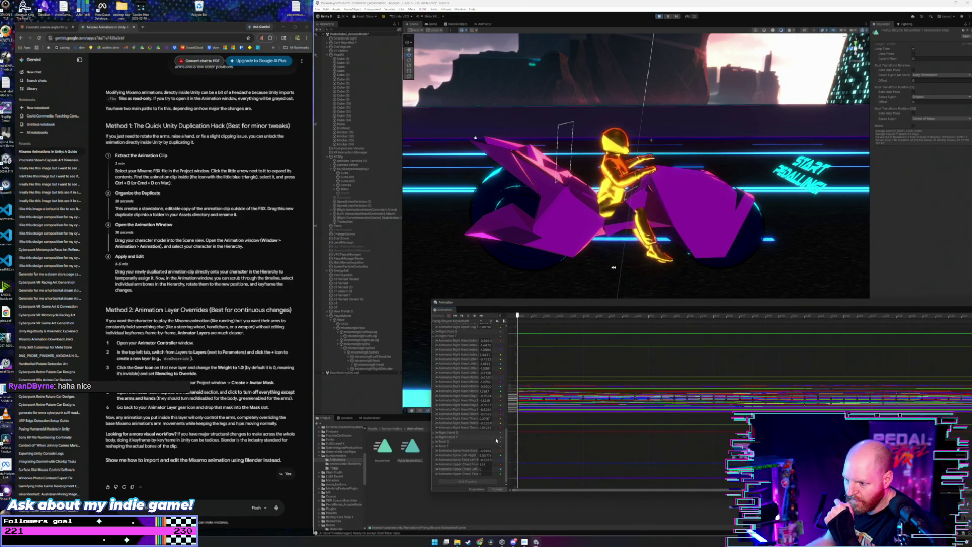
{"action": "scroll", "coordinate": [506, 436], "scroll_direction": "up", "scroll_amount": 1}
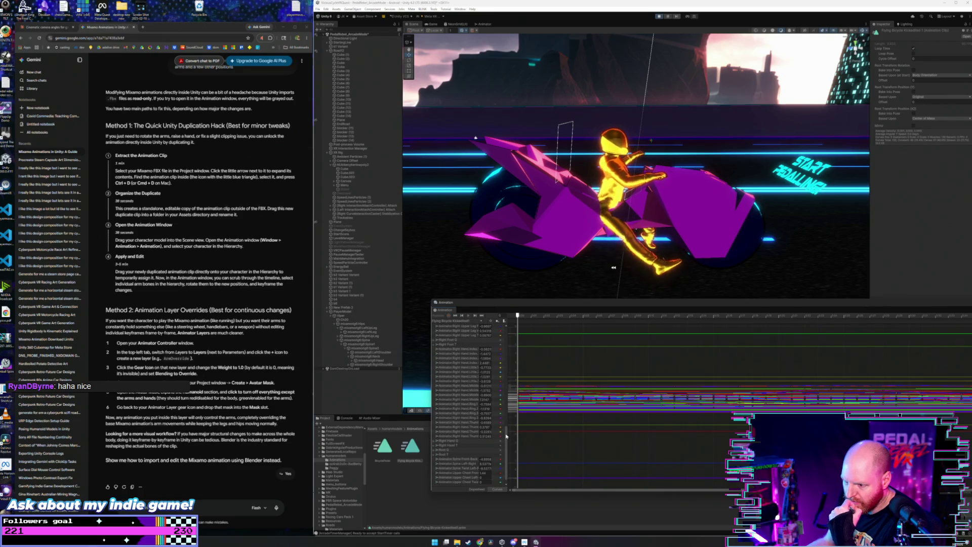
{"action": "left_click_drag", "start_coordinate": [506, 437], "coordinate": [506, 440]}
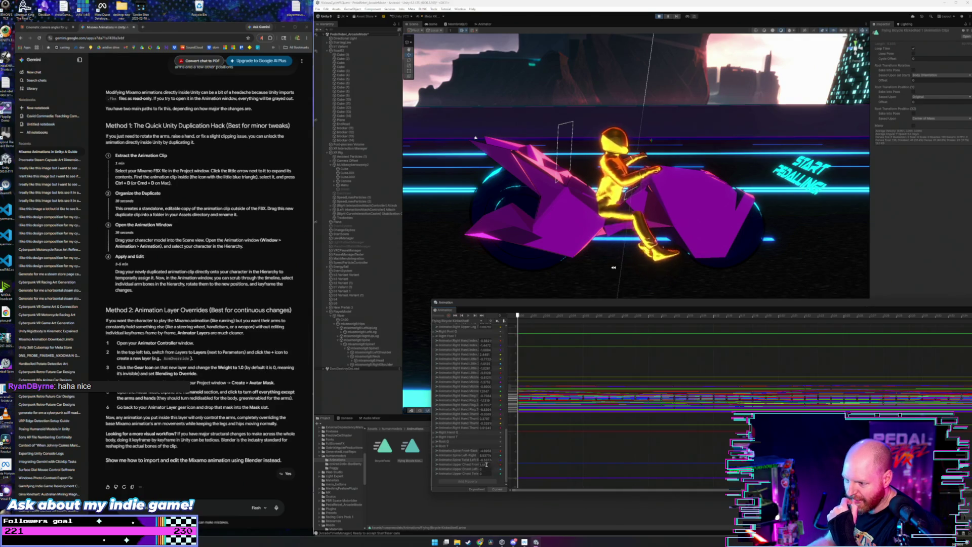
Step: Isolate the Upper Chest Front-Back curve, drag all its keys down, and start the game
{"action": "left_click", "coordinate": [469, 465]}
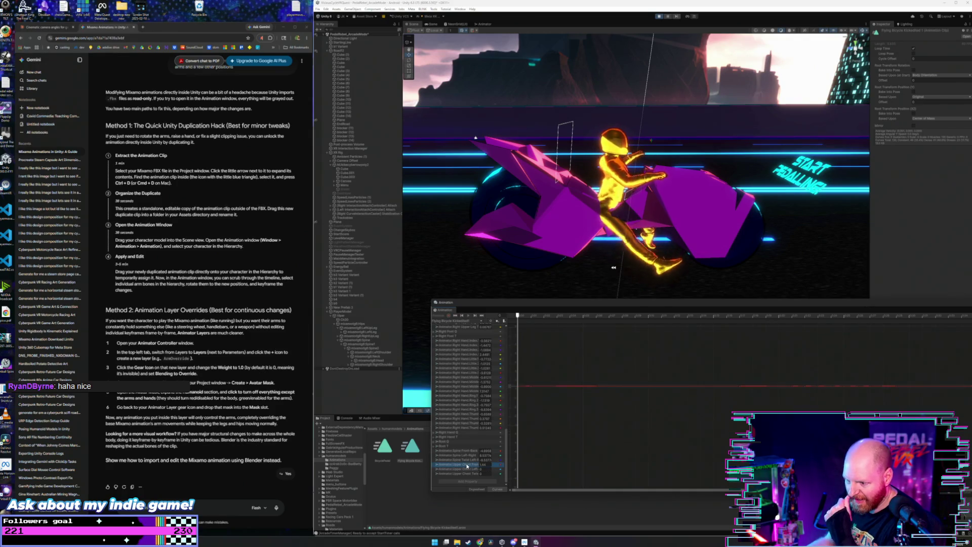
{"action": "left_click", "coordinate": [588, 374]}
{"action": "left_click_drag", "start_coordinate": [622, 388], "coordinate": [626, 403]}
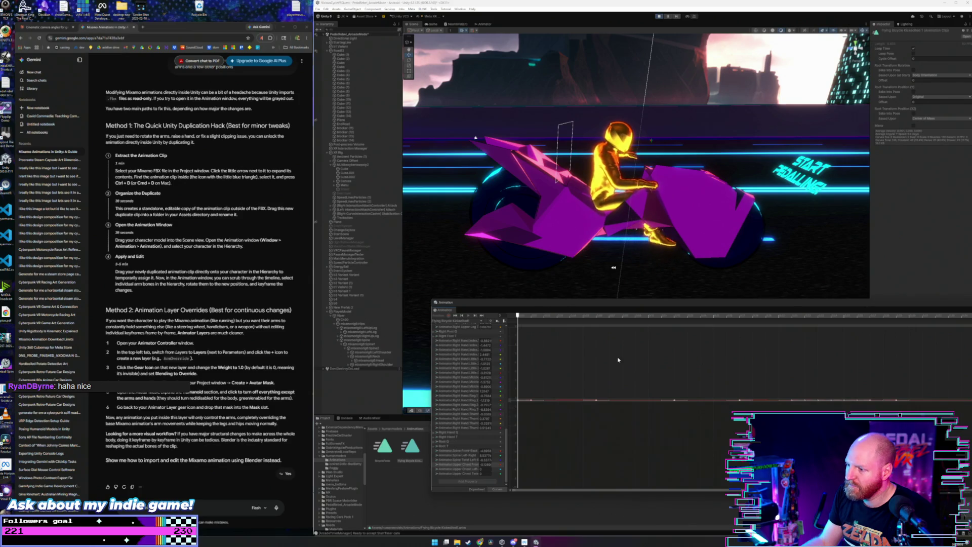
{"action": "left_click", "coordinate": [659, 17]}
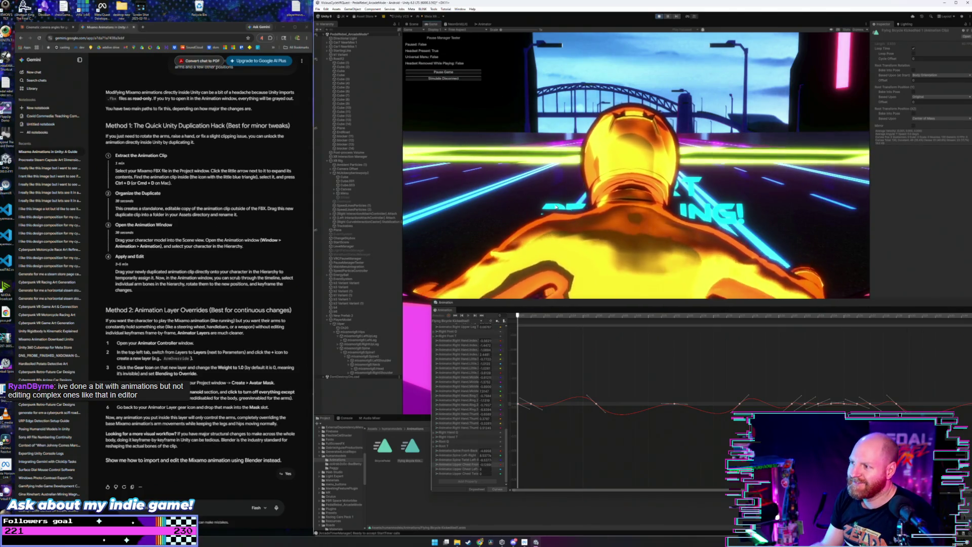
Step: Return to the Scene view and orbit and zoom around the bike to inspect the rider's pose
{"action": "key", "text": "ctrl+p"}
{"action": "mouse_move", "coordinate": [584, 197]}
{"action": "left_mouse_down"}
{"action": "mouse_move", "coordinate": [637, 196]}
{"action": "mouse_move", "coordinate": [626, 247]}
{"action": "mouse_move", "coordinate": [484, 258]}
{"action": "mouse_move", "coordinate": [490, 237]}
{"action": "mouse_move", "coordinate": [445, 224]}
{"action": "mouse_move", "coordinate": [628, 254]}
{"action": "mouse_move", "coordinate": [662, 210]}
{"action": "mouse_move", "coordinate": [559, 201]}
{"action": "mouse_move", "coordinate": [591, 238]}
{"action": "mouse_move", "coordinate": [479, 277]}
{"action": "left_mouse_up"}
{"action": "scroll", "coordinate": [490, 253], "scroll_direction": "up", "scroll_amount": 10}
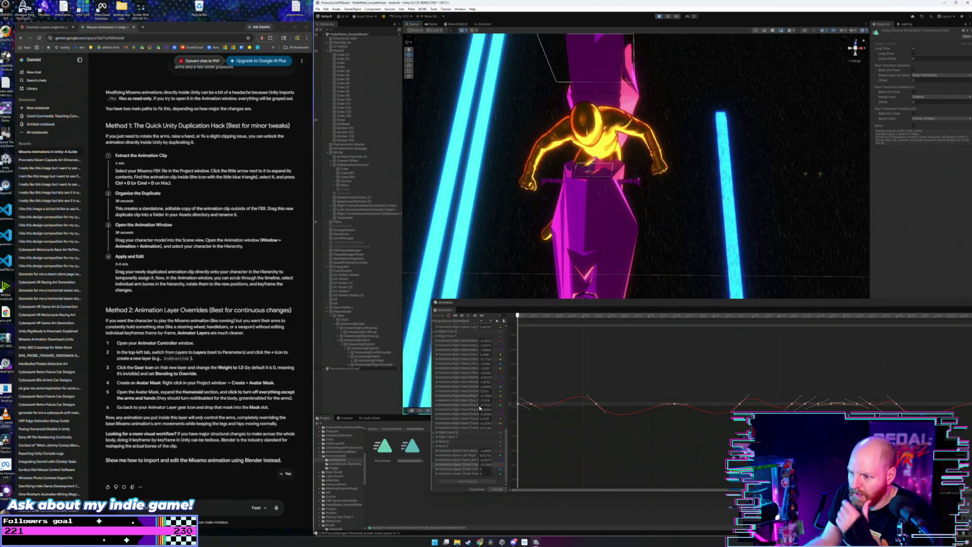
Step: Widen the property names, pick Left Upper Leg In-Out, and drag all its keys lower
{"action": "scroll", "coordinate": [480, 405], "scroll_direction": "up", "scroll_amount": 10}
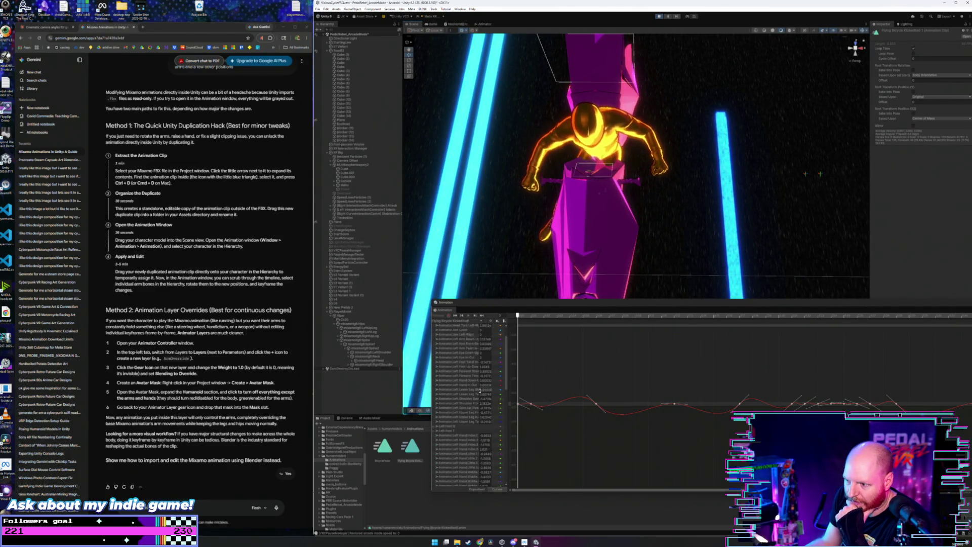
{"action": "scroll", "coordinate": [469, 411], "scroll_direction": "down", "scroll_amount": 3}
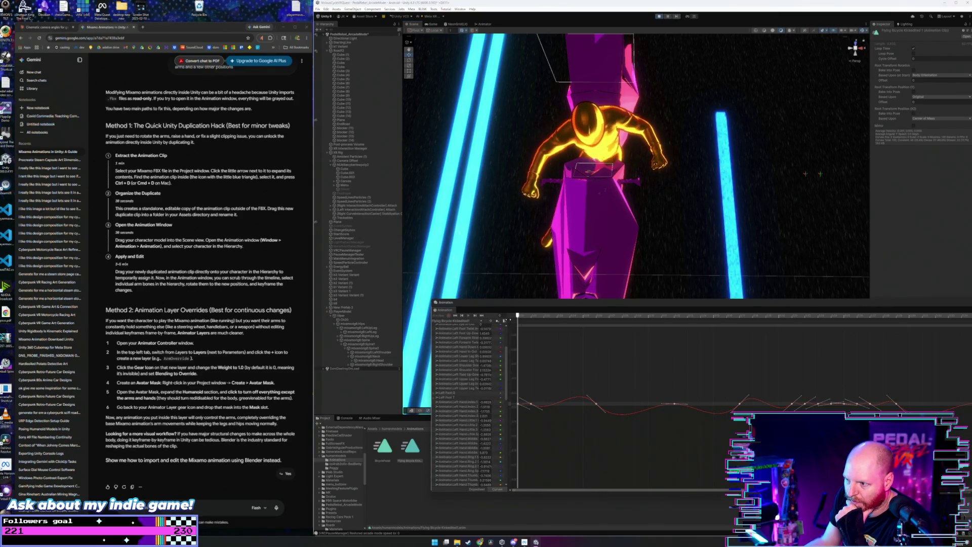
{"action": "left_click_drag", "start_coordinate": [515, 400], "coordinate": [557, 400]}
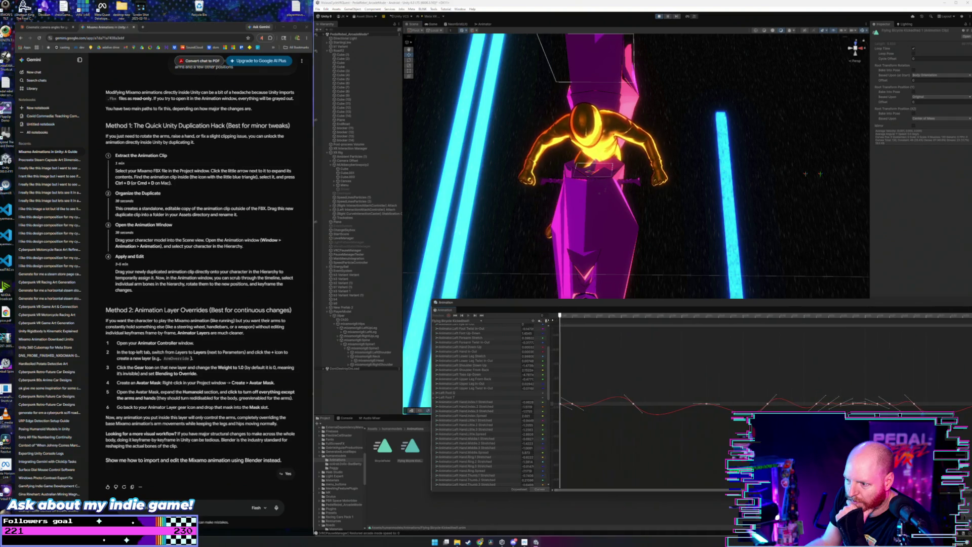
{"action": "left_click", "coordinate": [473, 384]}
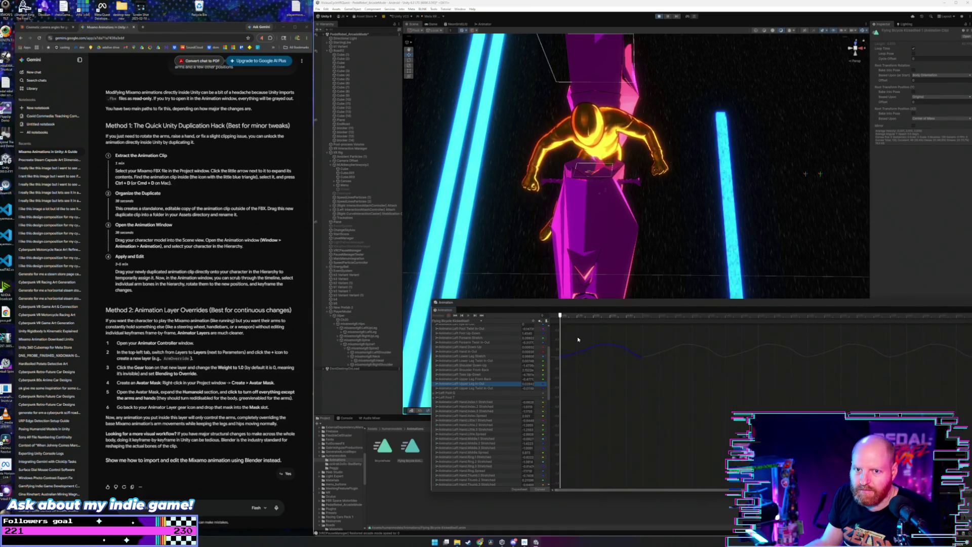
{"action": "scroll", "coordinate": [613, 342], "scroll_direction": "up", "scroll_amount": 2}
{"action": "scroll", "coordinate": [608, 342], "scroll_direction": "up", "scroll_amount": 3}
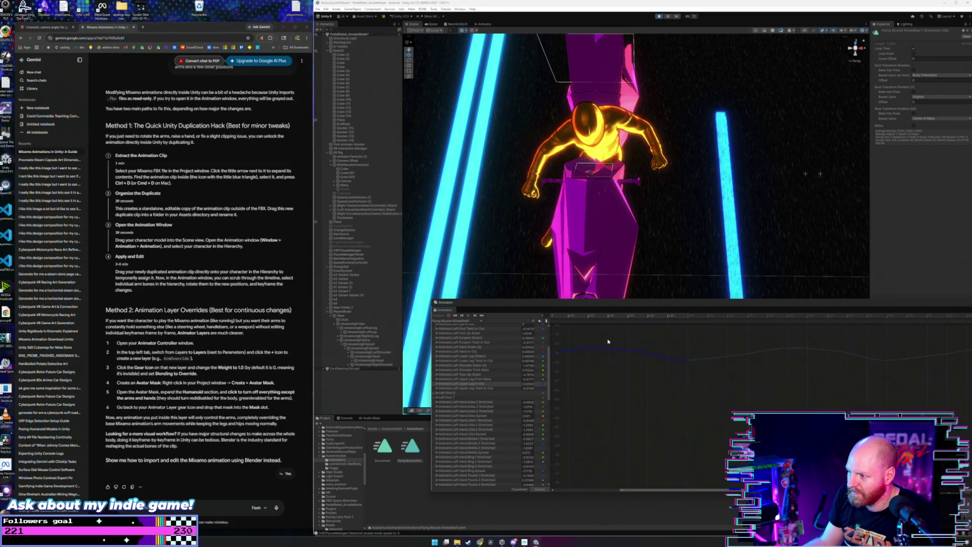
{"action": "left_click", "coordinate": [716, 350]}
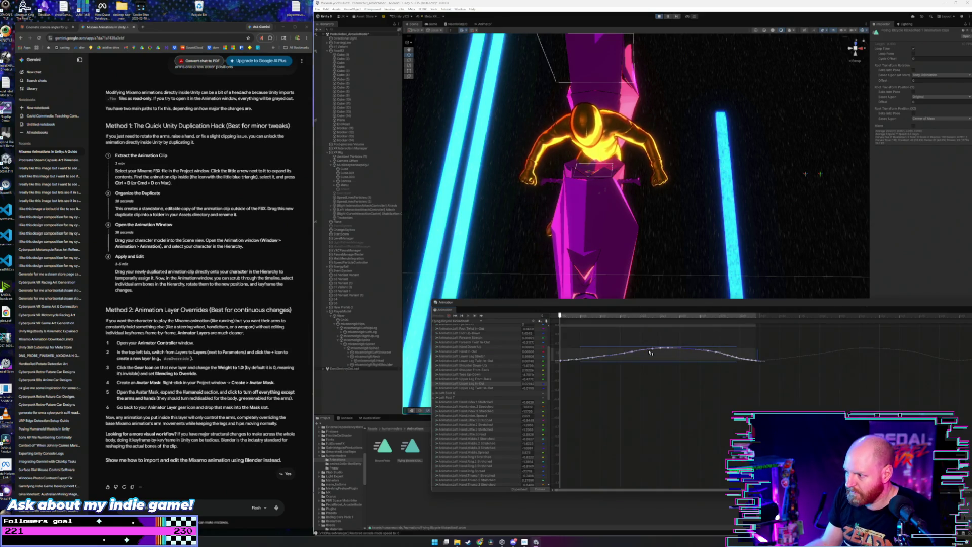
{"action": "mouse_move", "coordinate": [646, 364]}
{"action": "left_mouse_down"}
{"action": "mouse_move", "coordinate": [653, 370]}
{"action": "mouse_move", "coordinate": [660, 353]}
{"action": "left_mouse_up"}
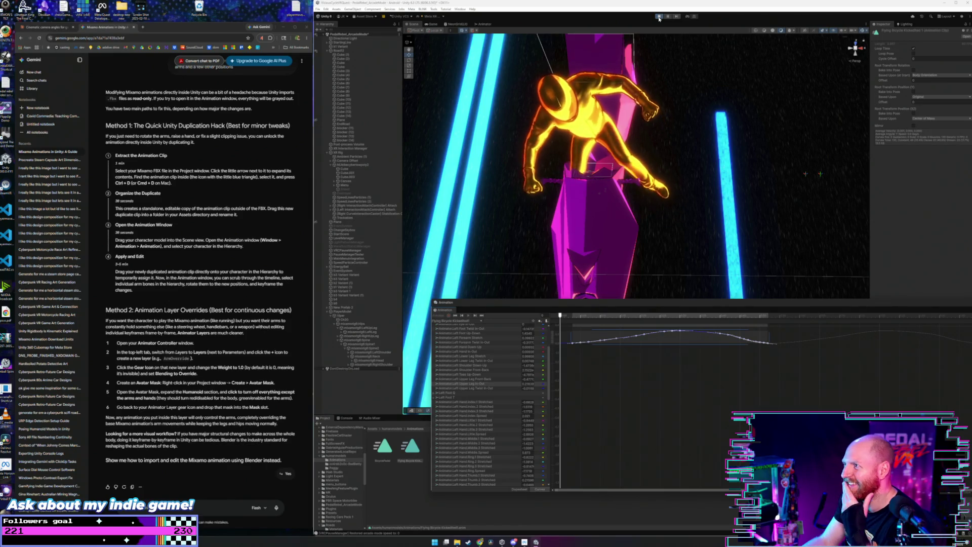
Step: Stop and restart Play mode with the edited clip, then return to the Scene view
{"action": "left_click", "coordinate": [659, 17]}
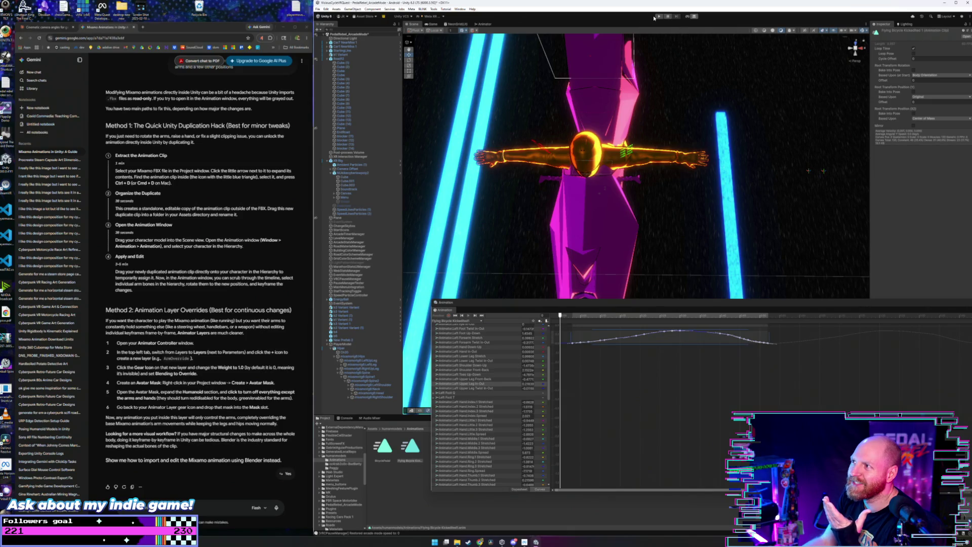
{"action": "left_click", "coordinate": [659, 17]}
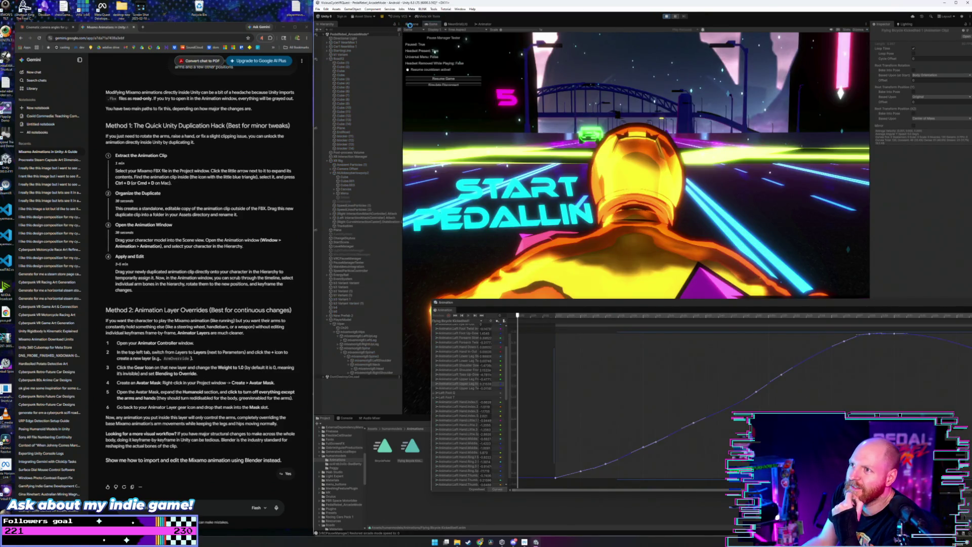
{"action": "left_click", "coordinate": [413, 25]}
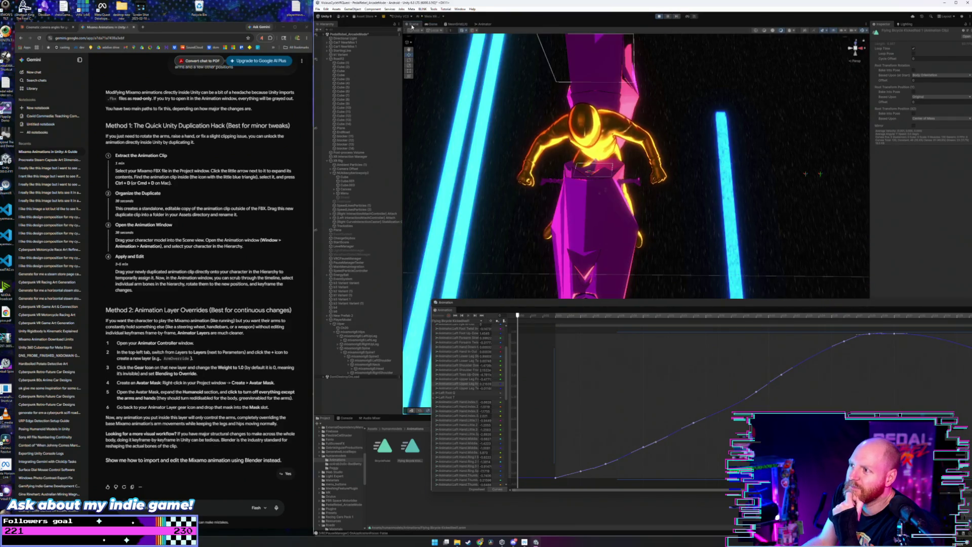
Step: Stop the game, select PlayerModel, move it up and forward on the bike, and replay
{"action": "mouse_move", "coordinate": [456, 85]}
{"action": "left_mouse_down"}
{"action": "mouse_move", "coordinate": [515, 129]}
{"action": "mouse_move", "coordinate": [537, 127]}
{"action": "mouse_move", "coordinate": [507, 122]}
{"action": "mouse_move", "coordinate": [615, 163]}
{"action": "mouse_move", "coordinate": [723, 118]}
{"action": "mouse_move", "coordinate": [668, 175]}
{"action": "mouse_move", "coordinate": [728, 147]}
{"action": "mouse_move", "coordinate": [758, 122]}
{"action": "mouse_move", "coordinate": [758, 108]}
{"action": "left_mouse_up"}
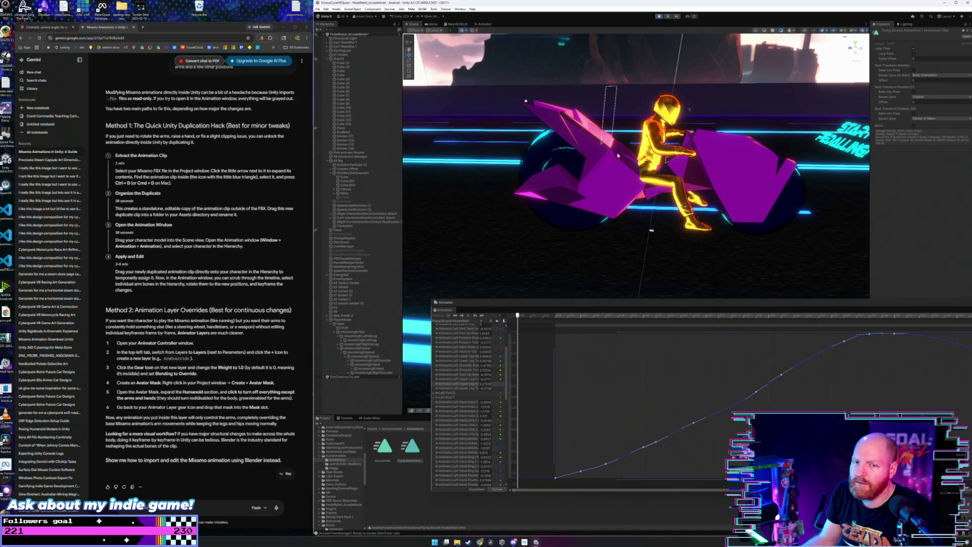
{"action": "key", "text": "ctrl+p"}
{"action": "left_click", "coordinate": [354, 356]}
{"action": "left_click", "coordinate": [343, 344]}
{"action": "left_click_drag", "start_coordinate": [607, 206], "coordinate": [573, 198]}
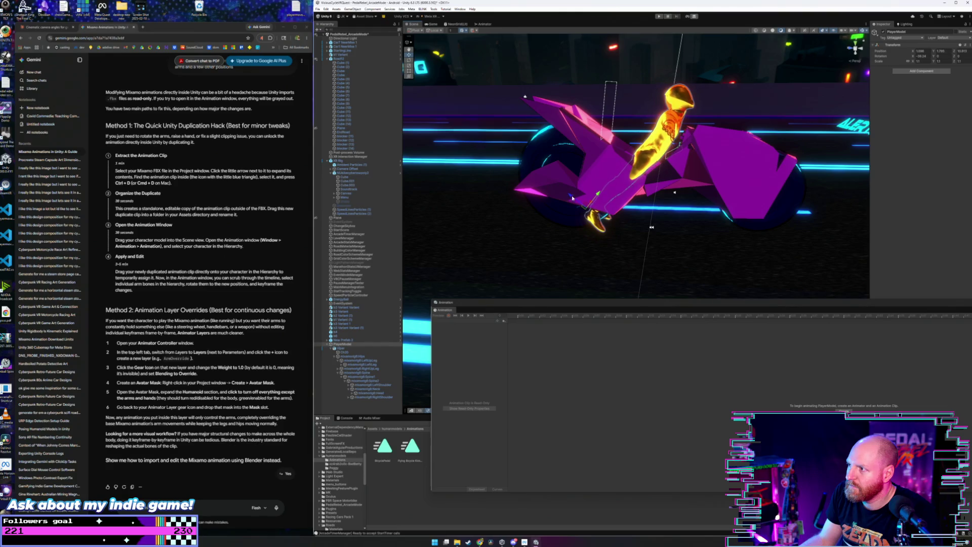
{"action": "left_click", "coordinate": [660, 16]}
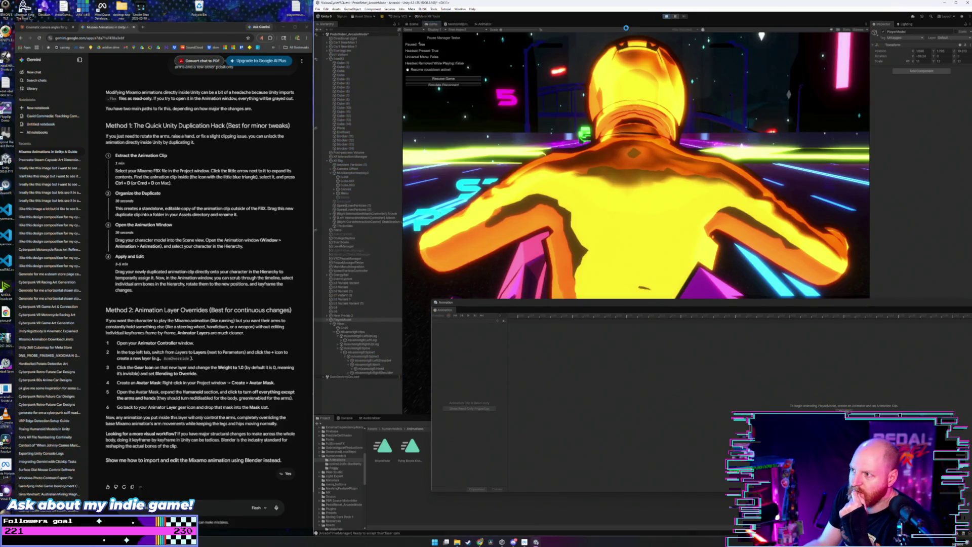
Step: Switch to the Scene view and load the Flying Bicycle clip from the Project window
{"action": "left_click", "coordinate": [411, 24]}
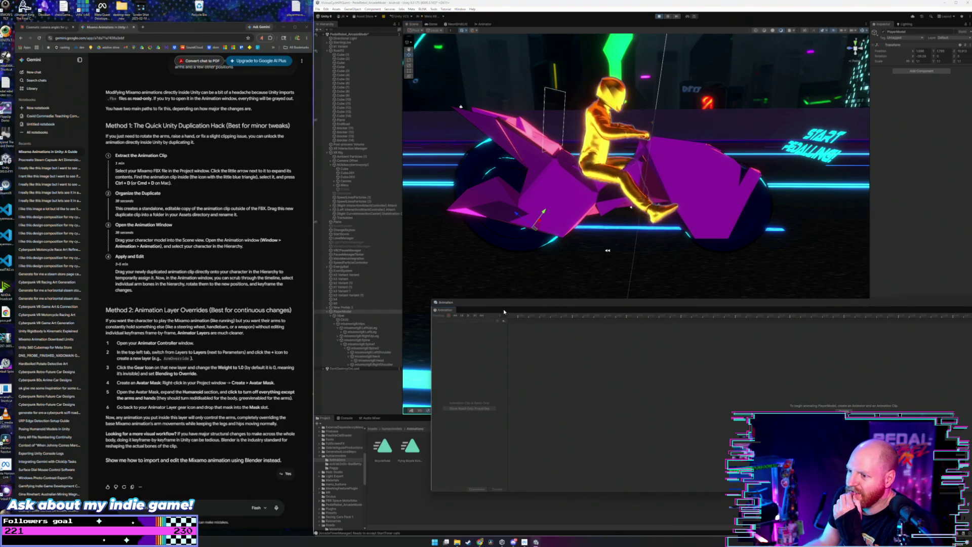
{"action": "left_click", "coordinate": [411, 448]}
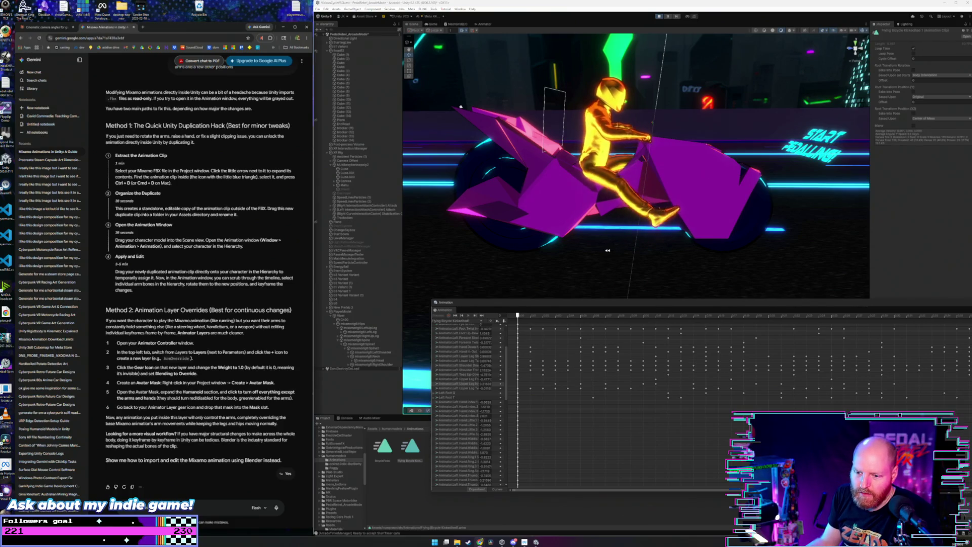
Step: Ask Gemini for Unity Curves-view shortcuts to freeze many curves so a limb stays static
{"action": "type", "text": "ok"}
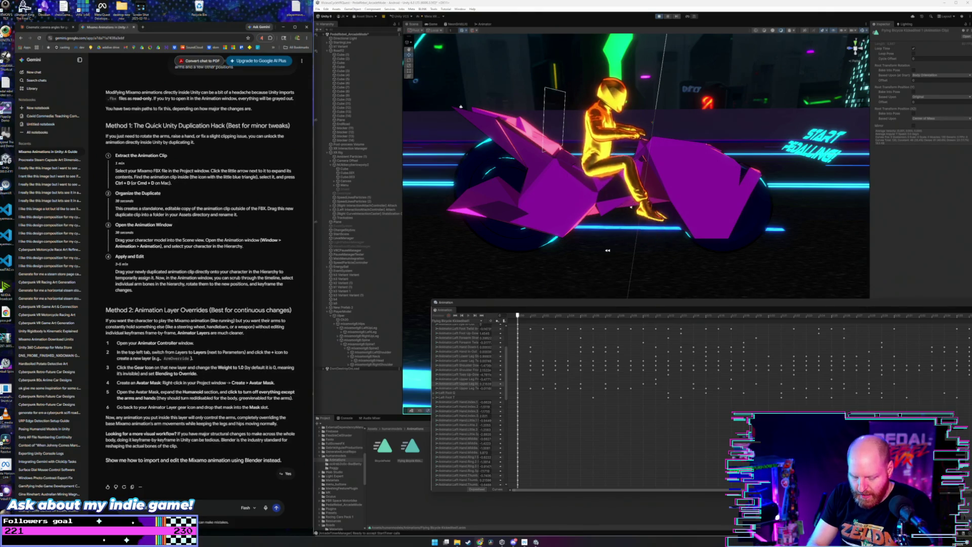
{"action": "type", "text": "cuts to"}
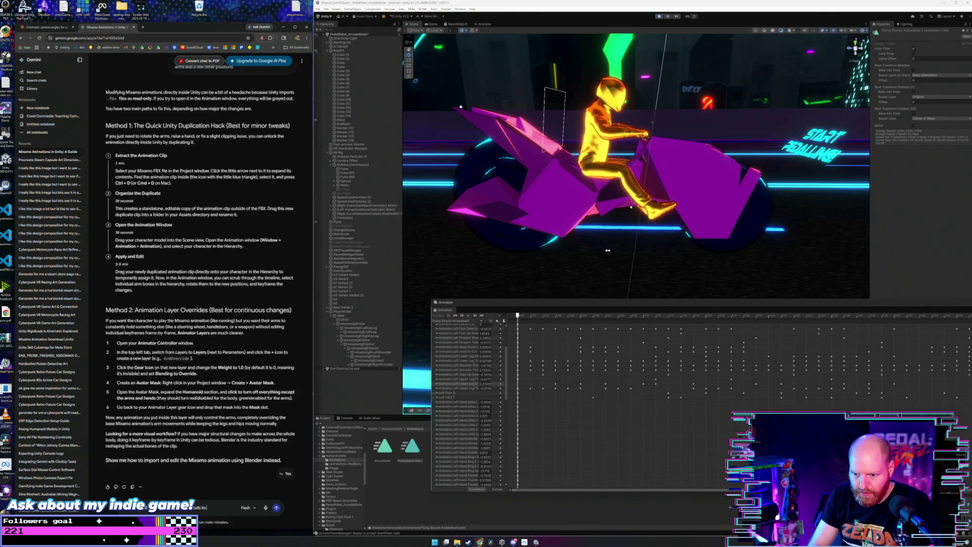
{"action": "type", "text": " w"}
{"action": "type", "text": "ith edit"}
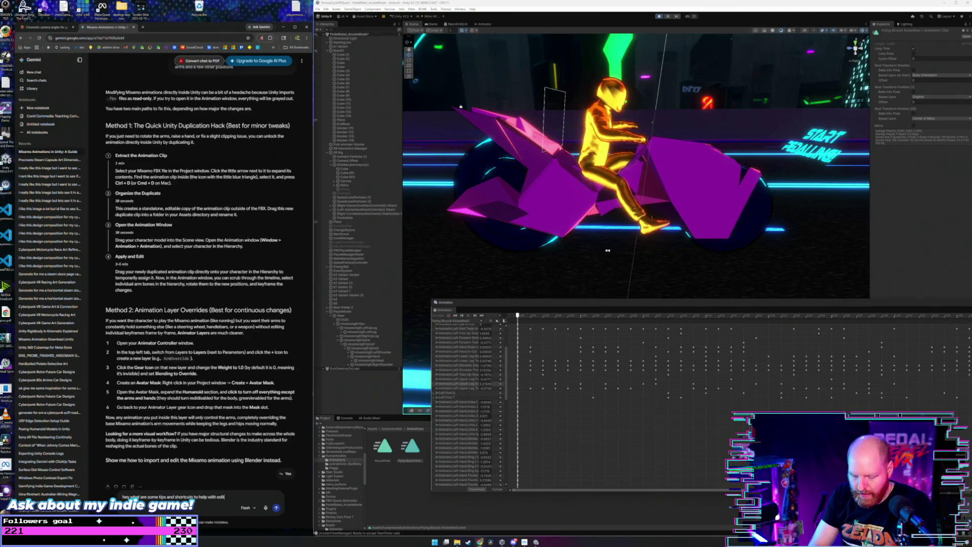
{"action": "type", "text": "is an"}
{"action": "type", "text": "imation in the"}
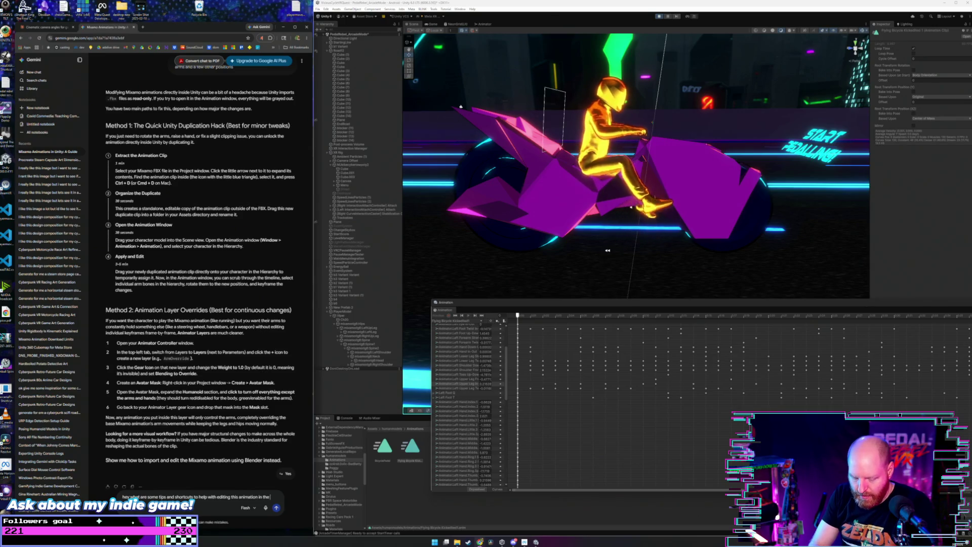
{"action": "type", "text": " blender"}
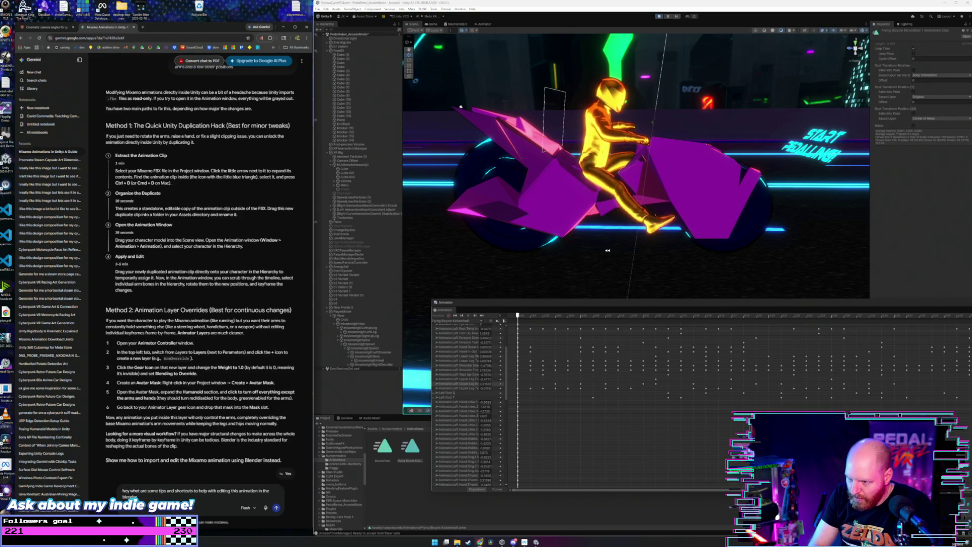
{"action": "type", "text": ", curves"}
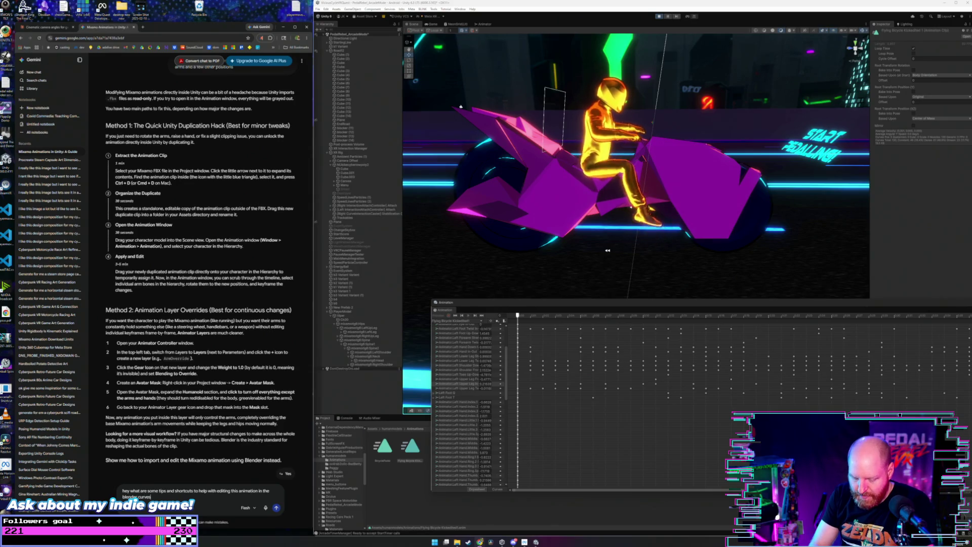
{"action": "key", "text": "BackSpace"}
{"action": "key", "text": "BackSpace"}
{"action": "key", "text": "BackSpace"}
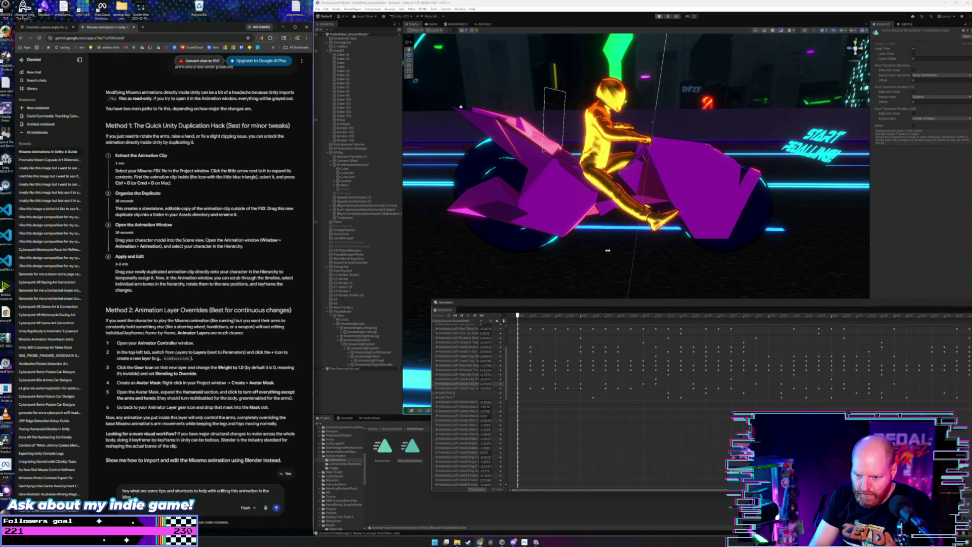
{"action": "key", "text": "Return"}
{"action": "type", "text": "unity animator"}
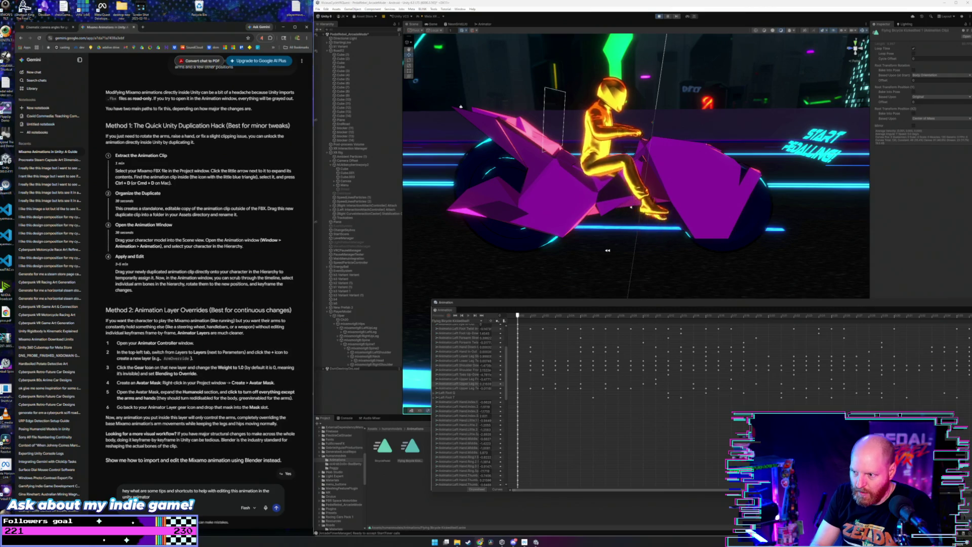
{"action": "key", "text": "BackSpace"}
{"action": "key", "text": "BackSpace"}
{"action": "type", "text": "ion"}
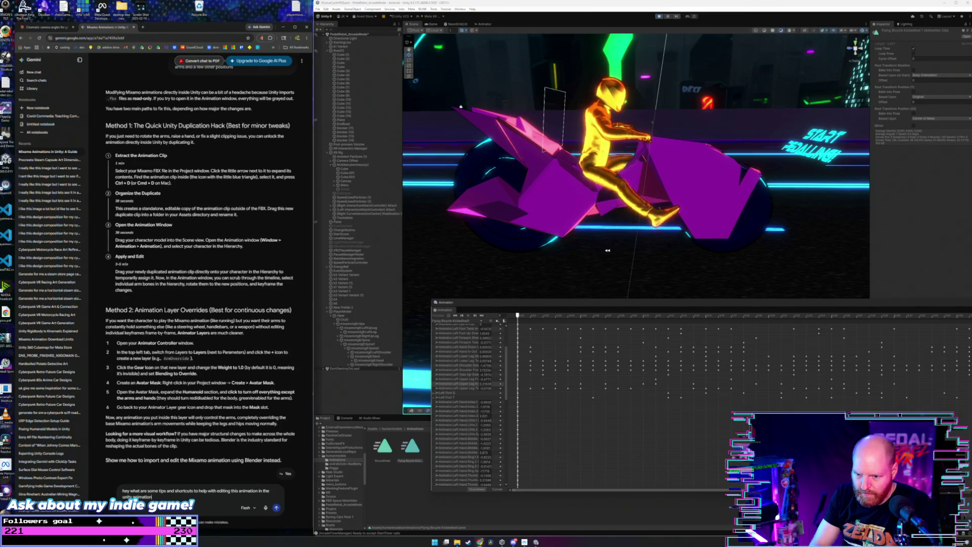
{"action": "type", "text": " curves"}
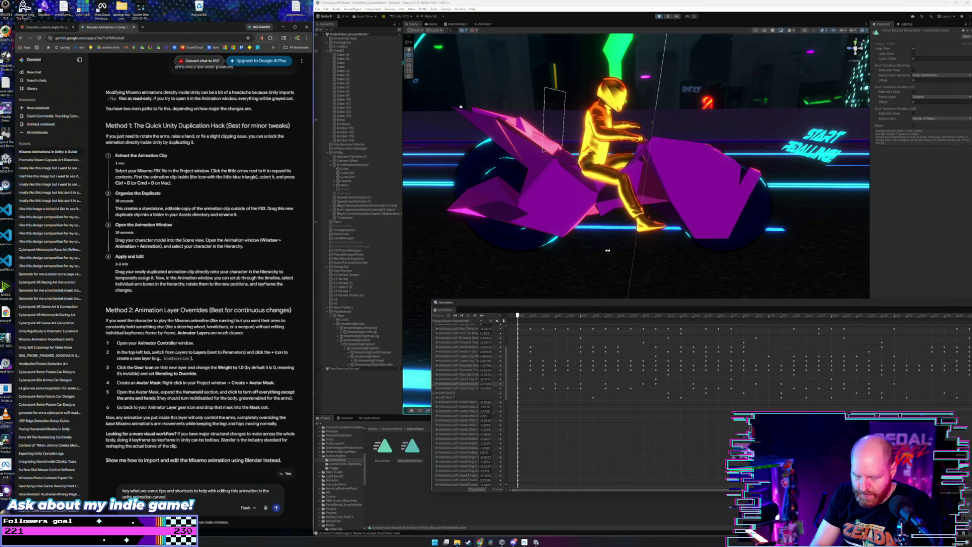
{"action": "type", "text": " view i"}
{"action": "type", "text": " want to"}
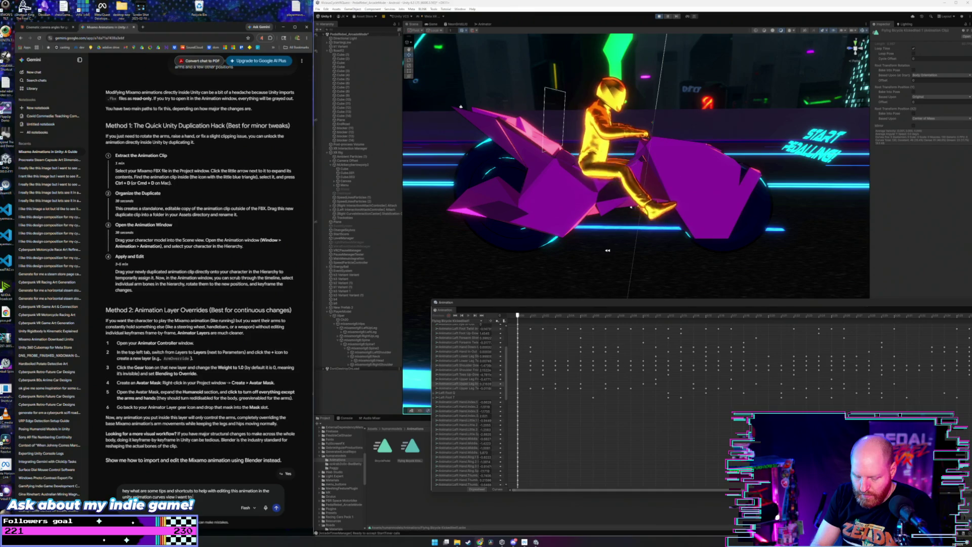
{"action": "type", "text": "ee"}
{"action": "type", "text": "ze a"}
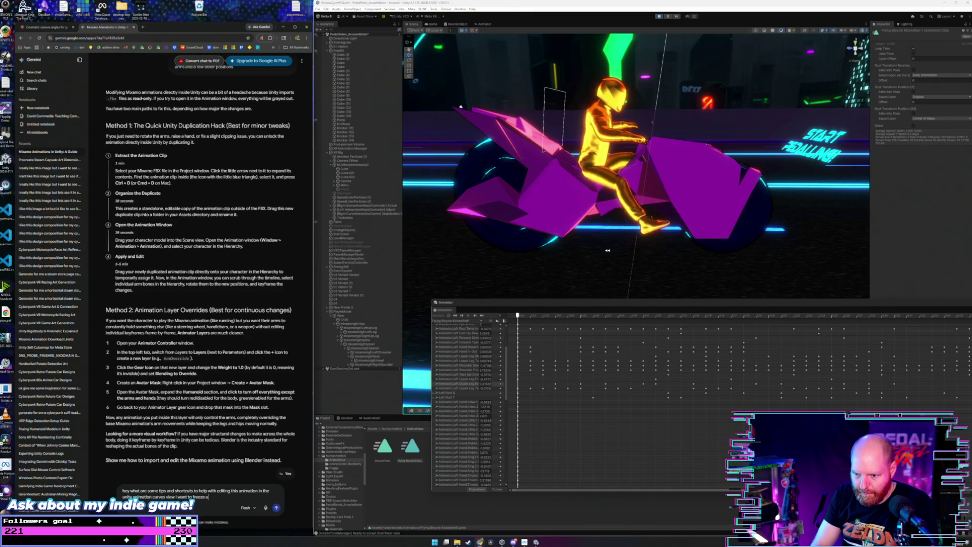
{"action": "type", "text": "h of the cur"}
{"action": "type", "text": "ves"}
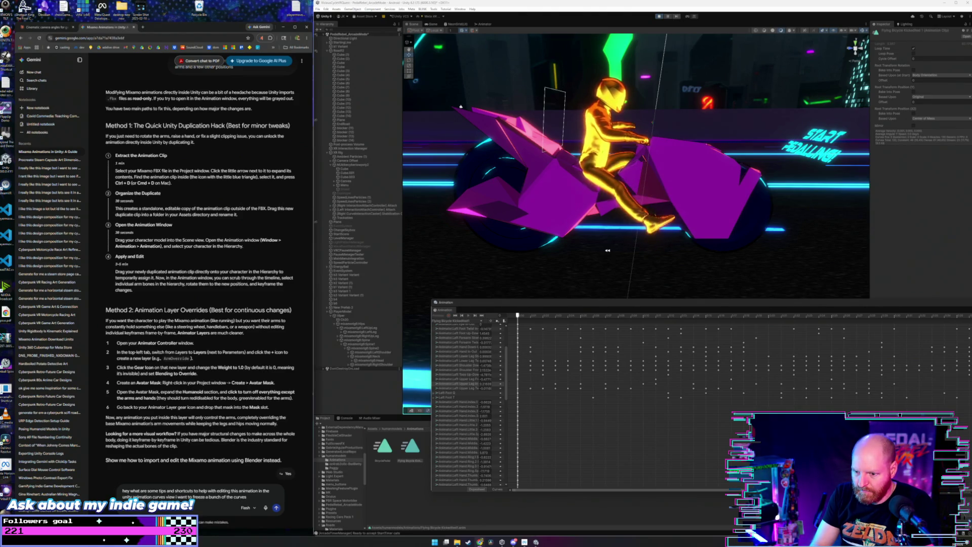
{"action": "type", "text": " an"}
{"action": "type", "text": "d i want to"}
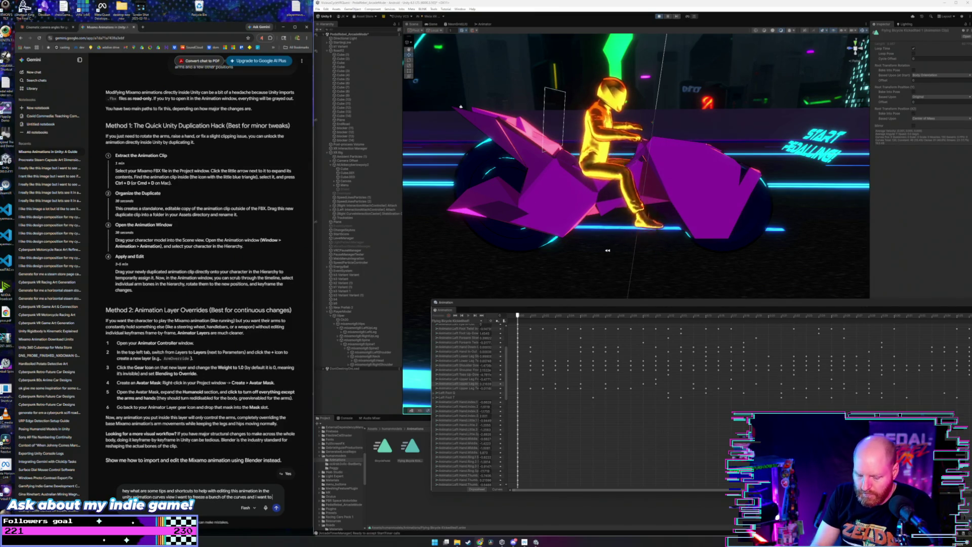
{"action": "type", "text": "e"}
{"action": "key", "text": "BackSpace"}
{"action": "key", "text": "BackSpace"}
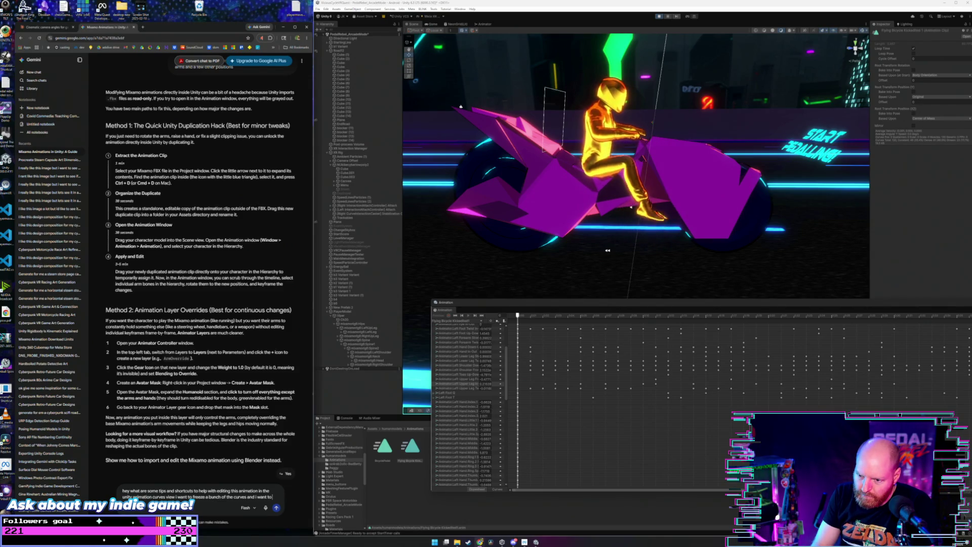
{"action": "type", "text": "edi"}
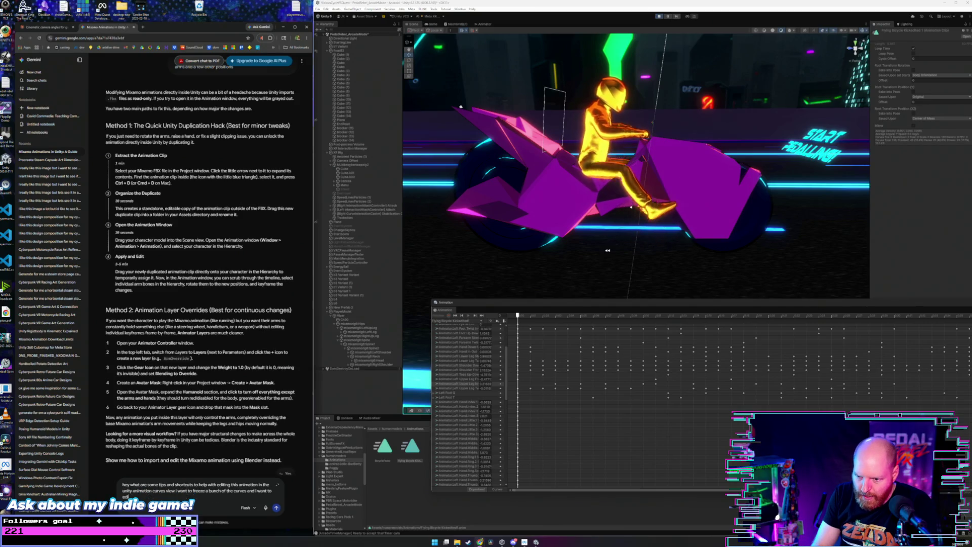
{"action": "type", "text": "t some"}
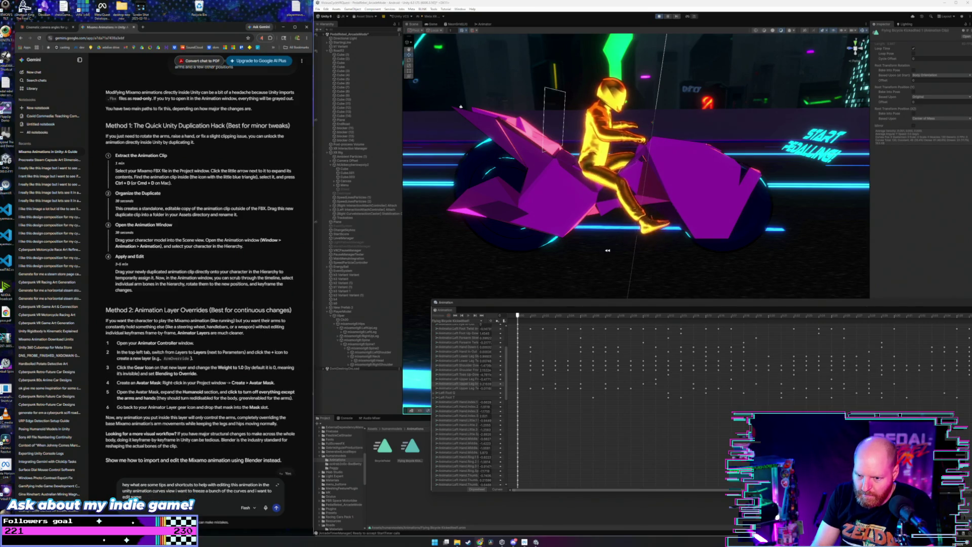
{"action": "key", "text": "BackSpace"}
{"action": "key", "text": "BackSpace"}
{"action": "key", "text": "BackSpace"}
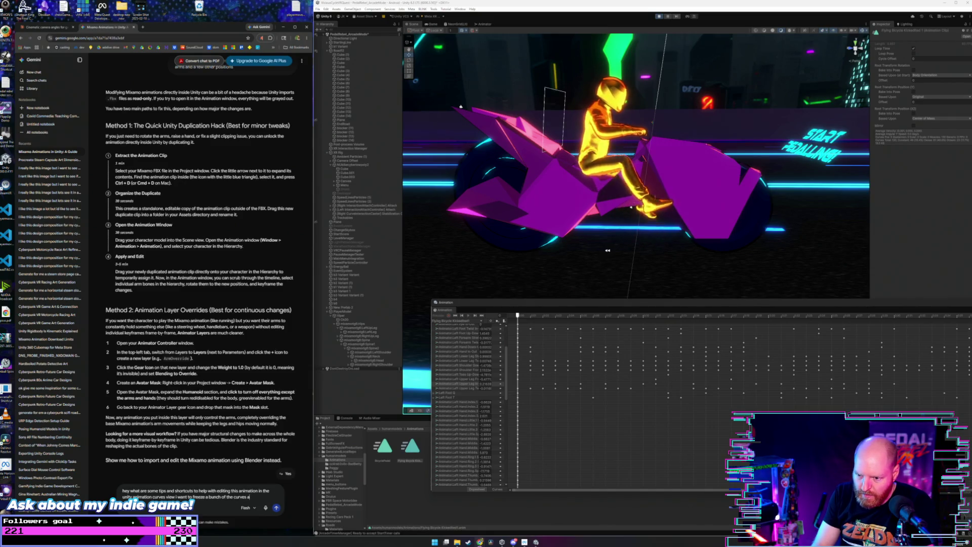
{"action": "type", "text": "t once to"}
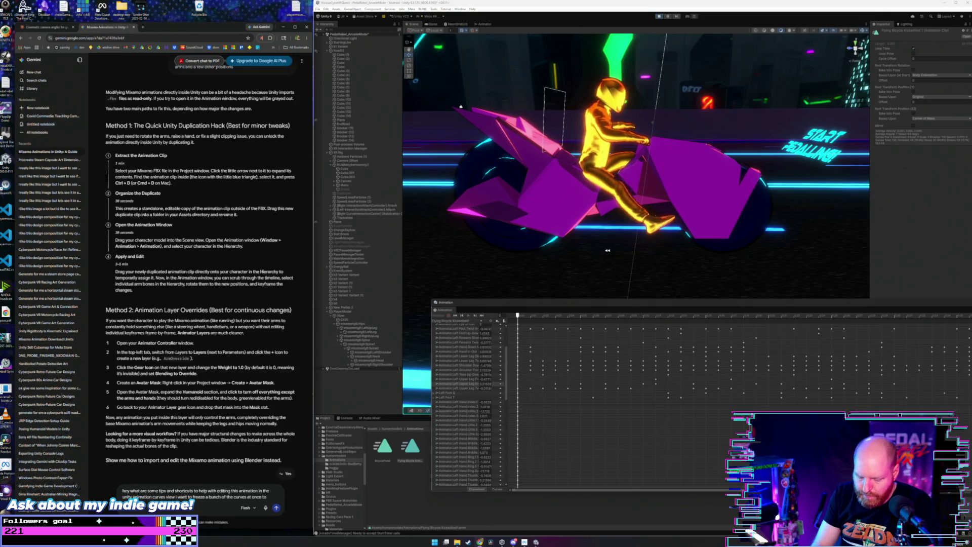
{"action": "type", "text": "vent the"}
{"action": "type", "text": "le"}
{"action": "type", "text": "e"}
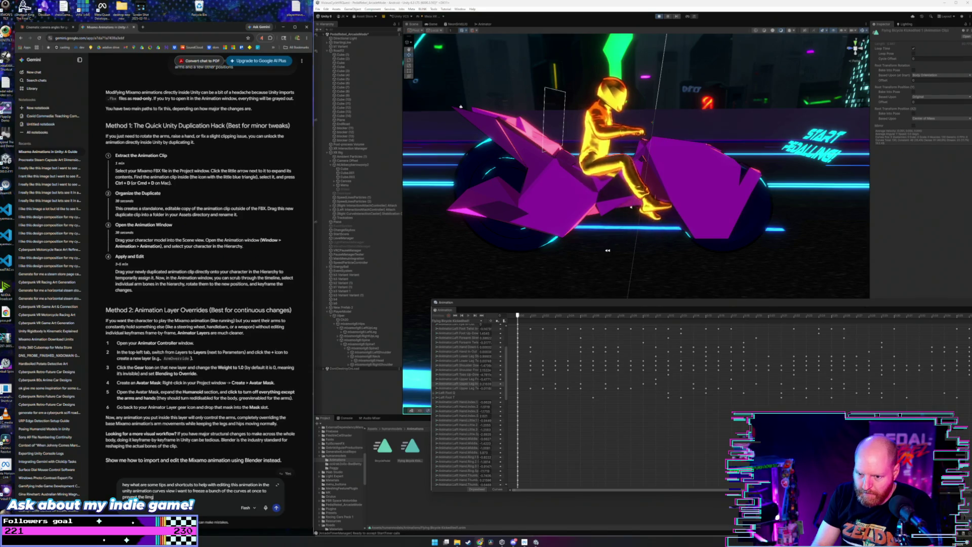
{"action": "type", "text": " fro"}
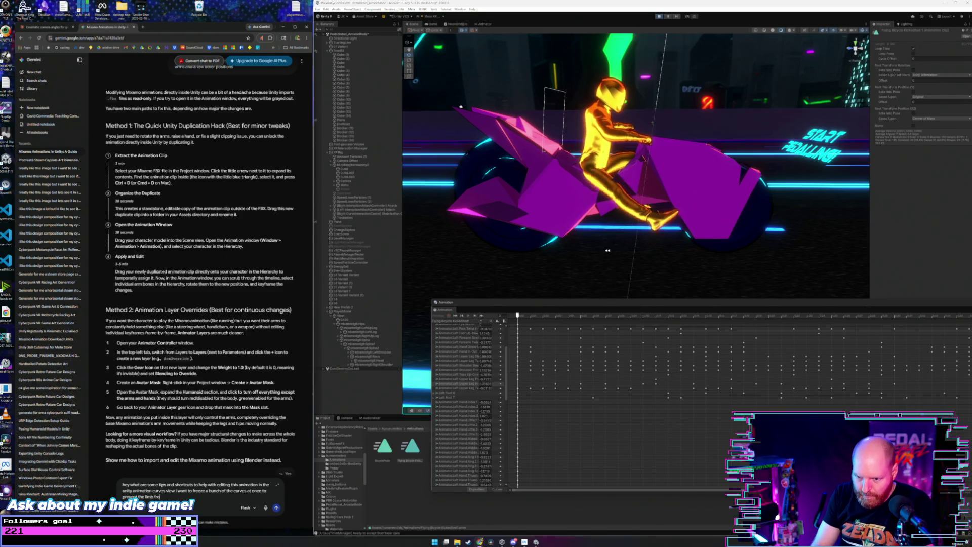
{"action": "type", "text": "m moving"}
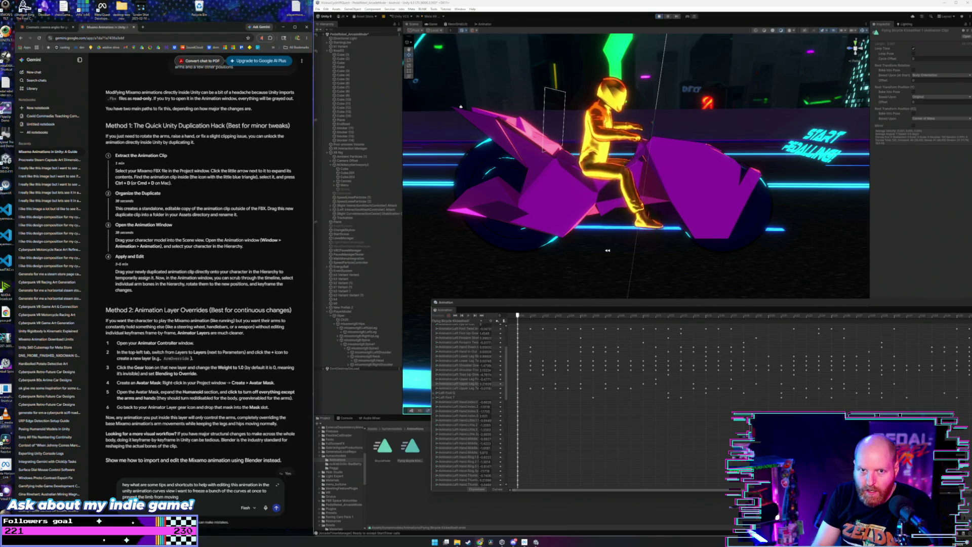
{"action": "type", "text": " away from its first"}
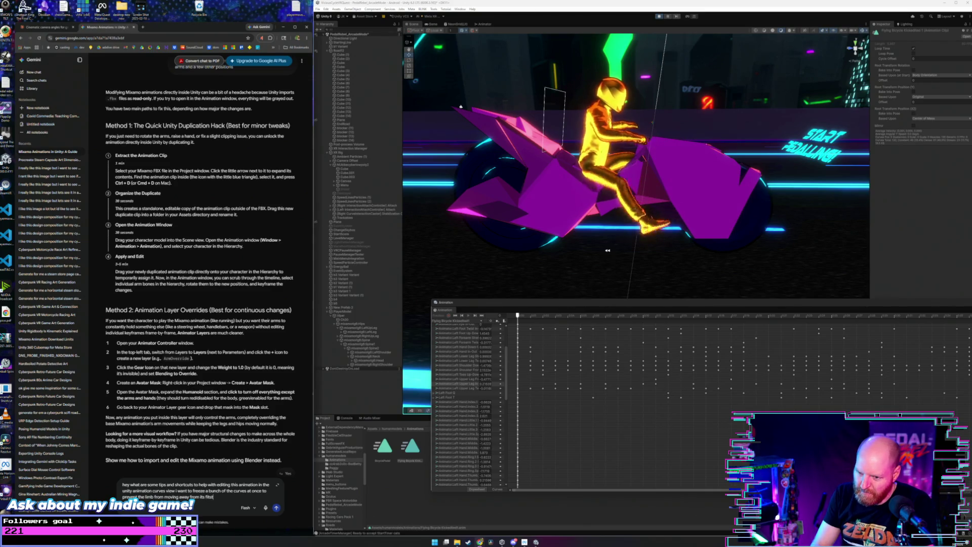
{"action": "type", "text": "x"}
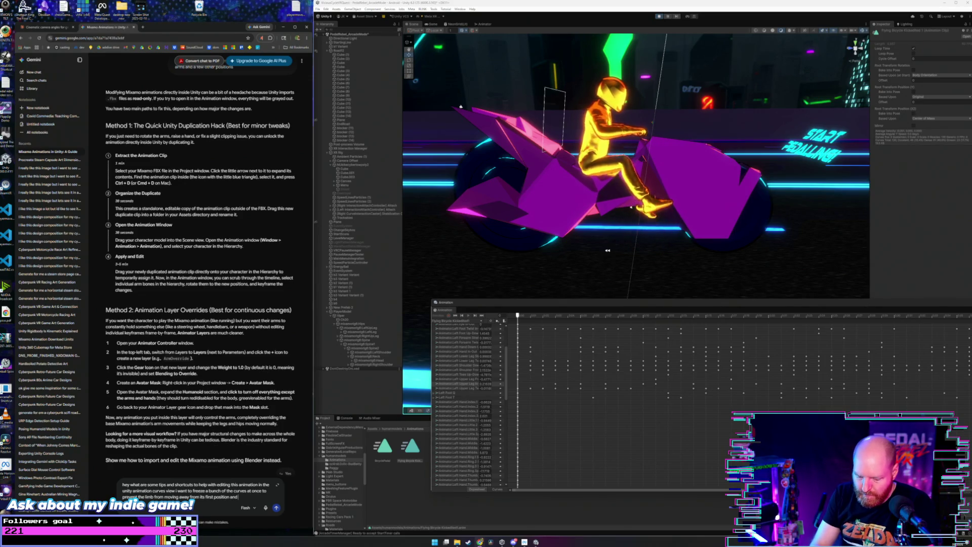
{"action": "type", "text": "in static t"}
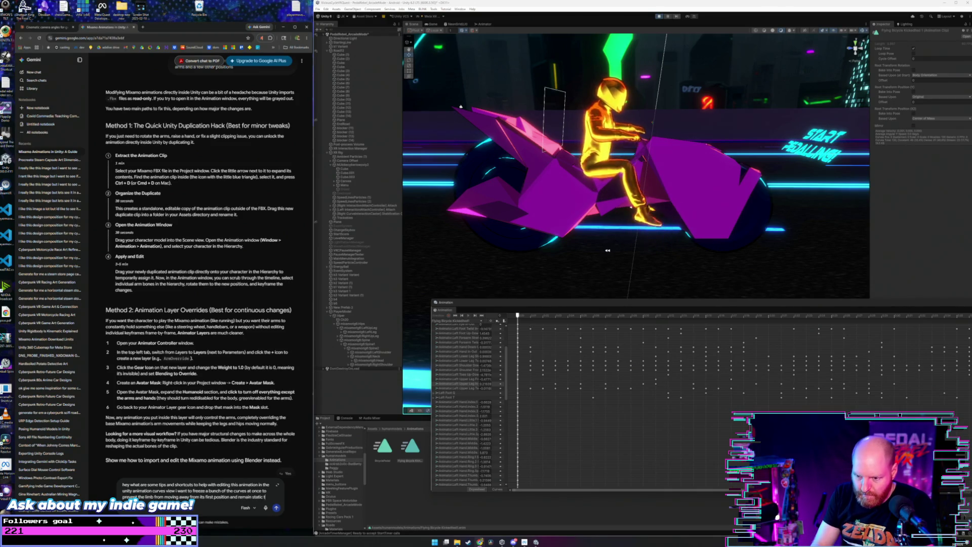
{"action": "type", "text": "hroughout the animat"}
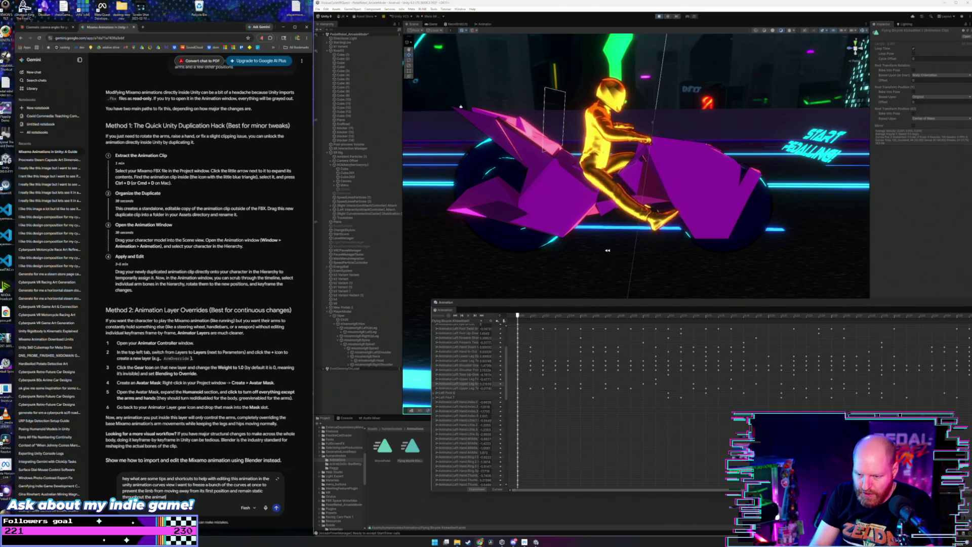
{"action": "type", "text": "ion"}
{"action": "key", "text": "Return"}
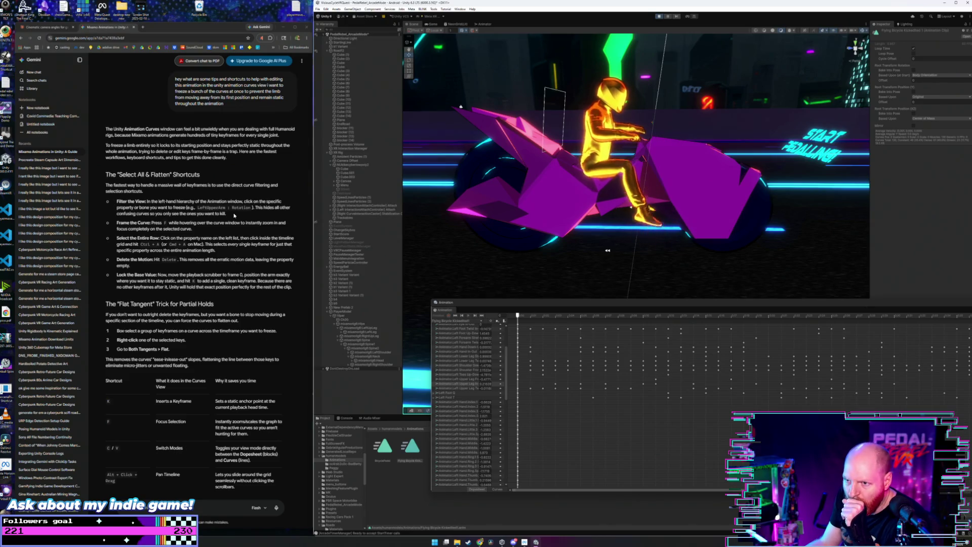
Step: Scroll through Gemini's answer on Select All & Flatten shortcuts and the Flat Tangent trick
{"action": "scroll", "coordinate": [509, 364], "scroll_direction": "up", "scroll_amount": 4}
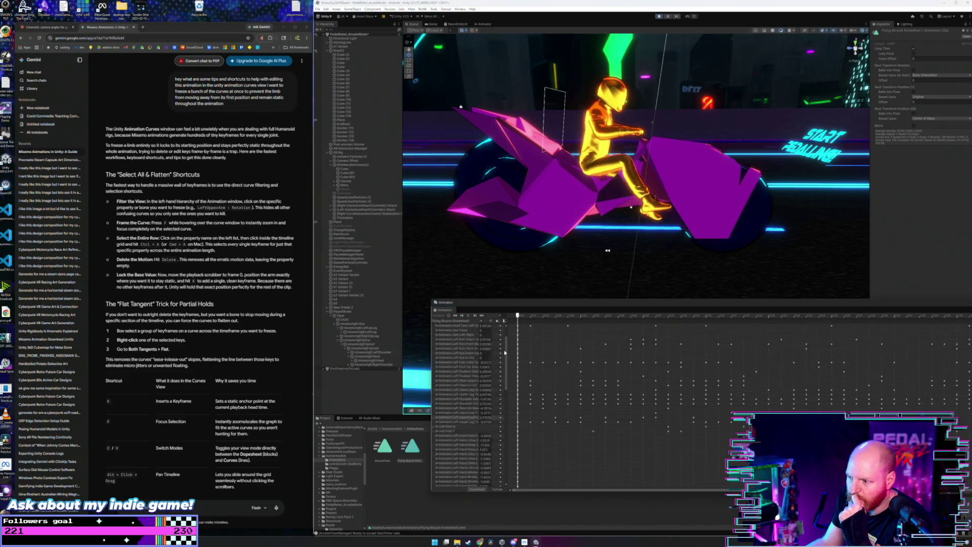
Step: Switch the Animation window to Curves and scroll the property list to the right-arm curves
{"action": "left_click", "coordinate": [496, 490]}
{"action": "scroll", "coordinate": [506, 349], "scroll_direction": "down", "scroll_amount": 2}
{"action": "scroll", "coordinate": [509, 352], "scroll_direction": "up", "scroll_amount": 3}
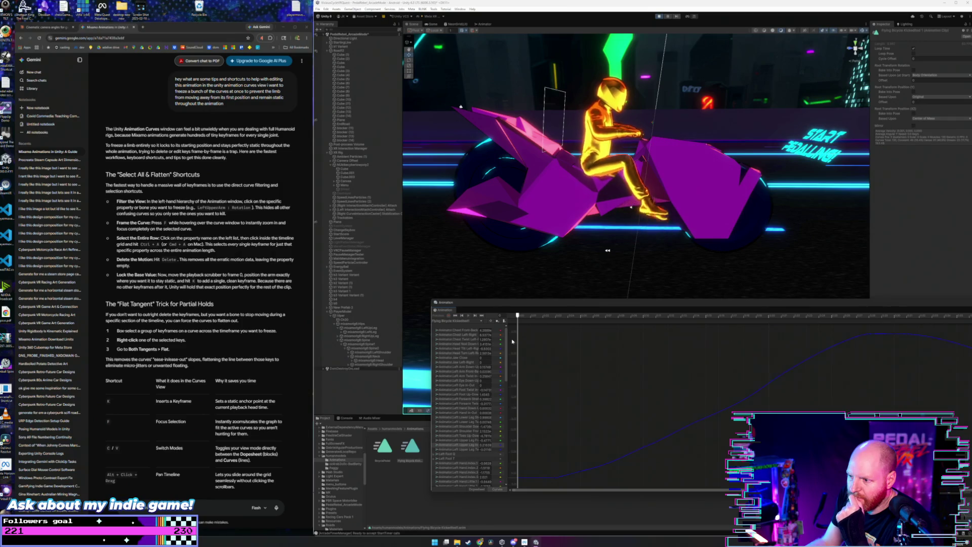
{"action": "scroll", "coordinate": [512, 342], "scroll_direction": "down", "scroll_amount": 8}
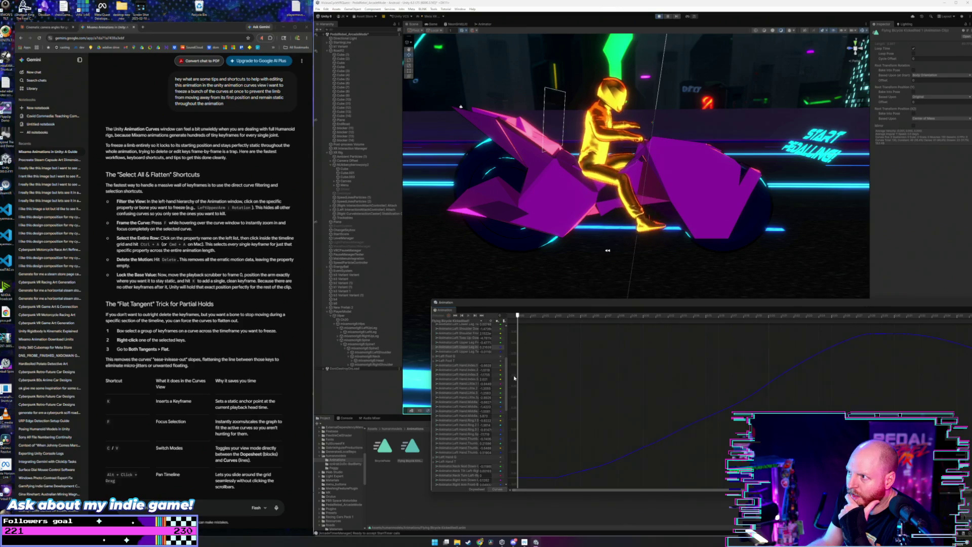
{"action": "scroll", "coordinate": [515, 380], "scroll_direction": "down", "scroll_amount": 4}
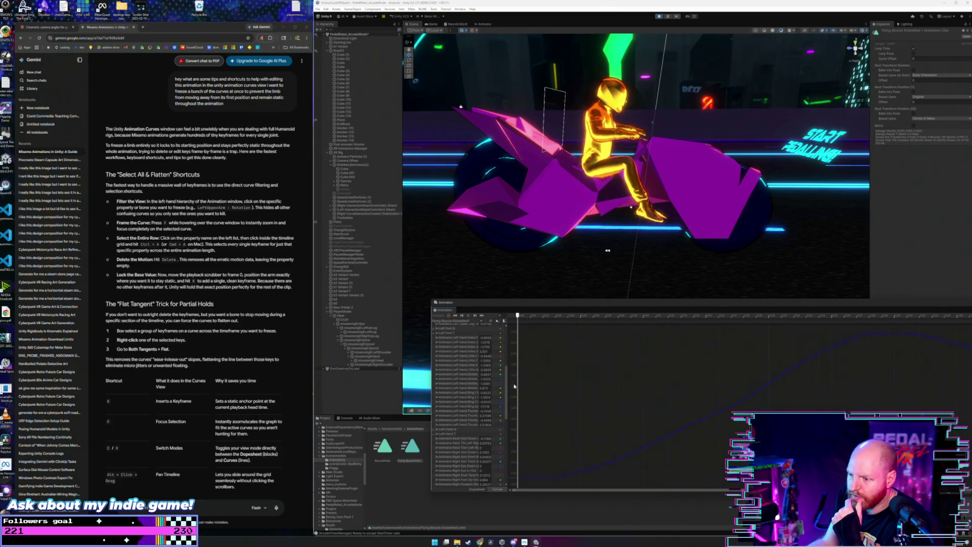
{"action": "scroll", "coordinate": [515, 389], "scroll_direction": "down", "scroll_amount": 4}
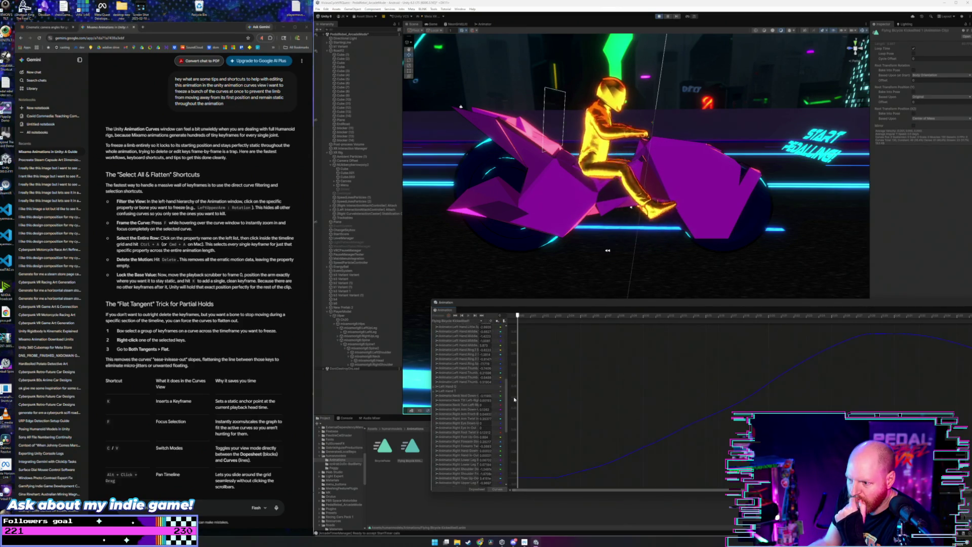
{"action": "scroll", "coordinate": [514, 400], "scroll_direction": "down", "scroll_amount": 12}
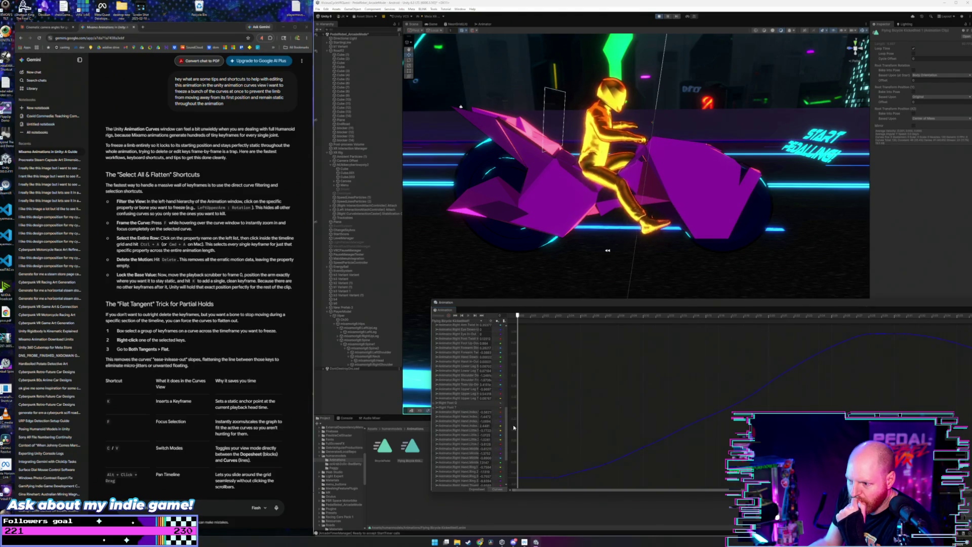
{"action": "scroll", "coordinate": [514, 431], "scroll_direction": "down", "scroll_amount": 3}
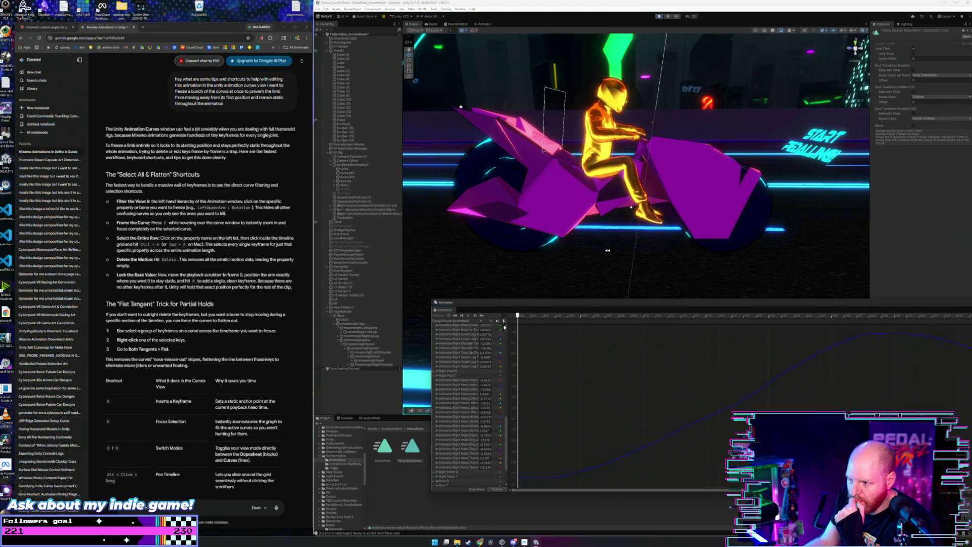
Step: Scrub to a later frame and select the Right Shoulder Front-Back curve
{"action": "left_click_drag", "start_coordinate": [517, 318], "coordinate": [543, 323]}
{"action": "scroll", "coordinate": [531, 355], "scroll_direction": "up", "scroll_amount": 3}
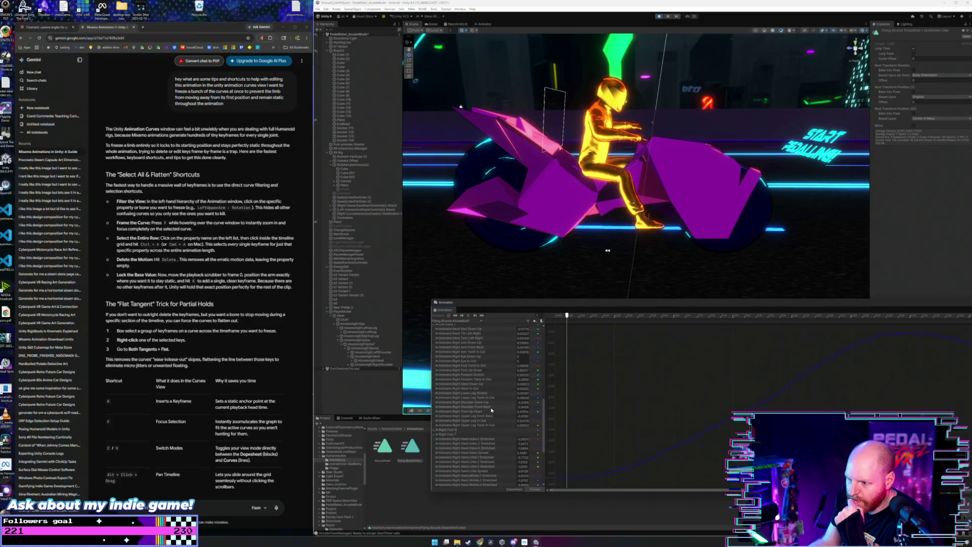
{"action": "left_click", "coordinate": [494, 407]}
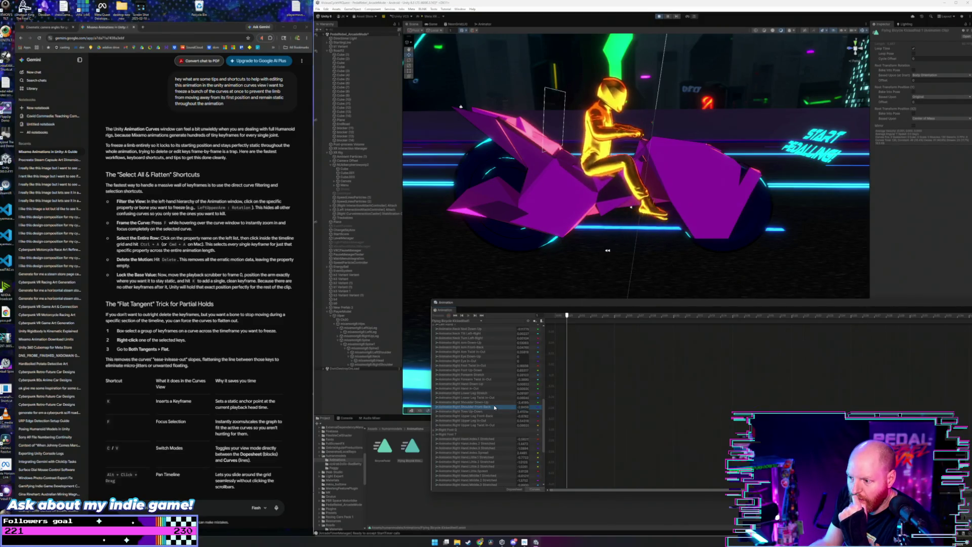
{"action": "left_click", "coordinate": [538, 407]}
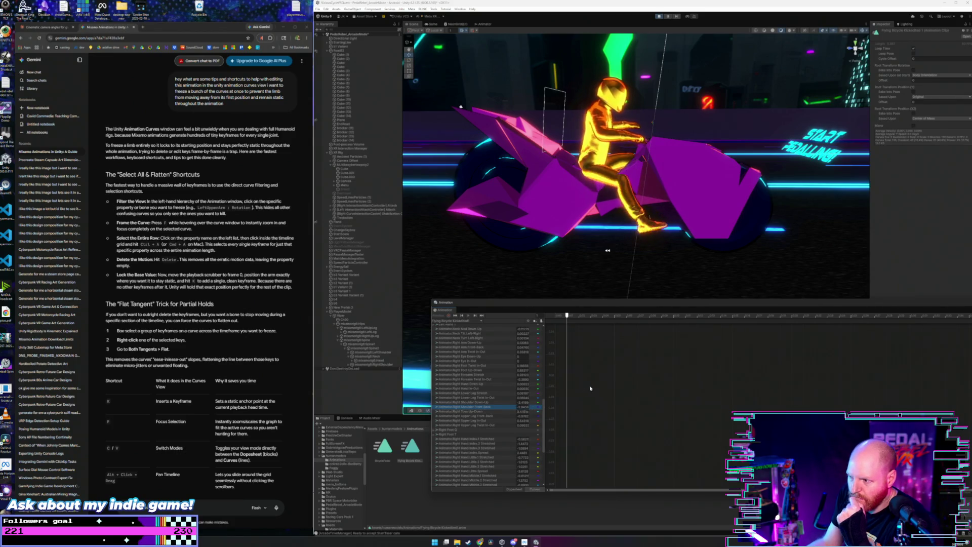
Step: Frame the Right Shoulder Front-Back curve and select all of its keyframes
{"action": "key", "text": "f"}
{"action": "key", "text": "Caps_Lock"}
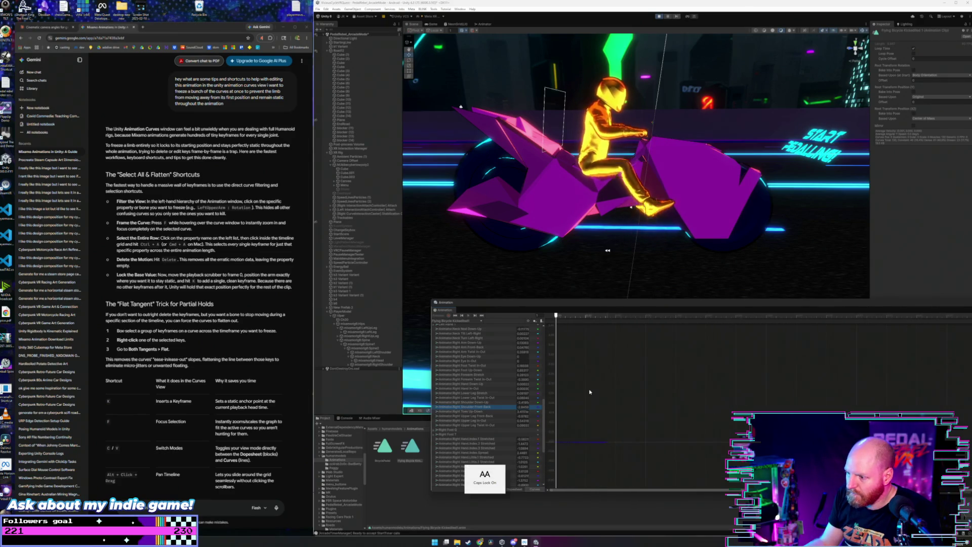
{"action": "key", "text": "Caps_Lock"}
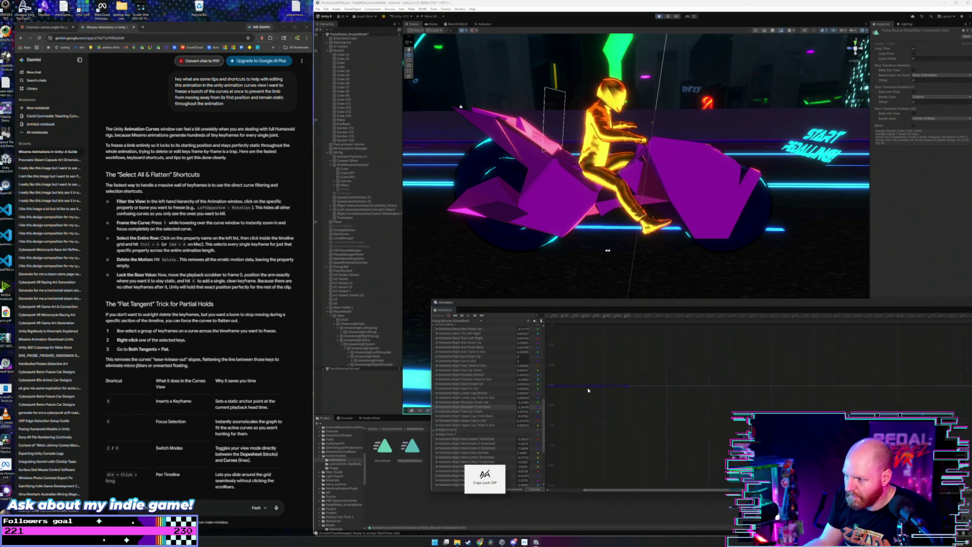
{"action": "key", "text": "Caps_Lock"}
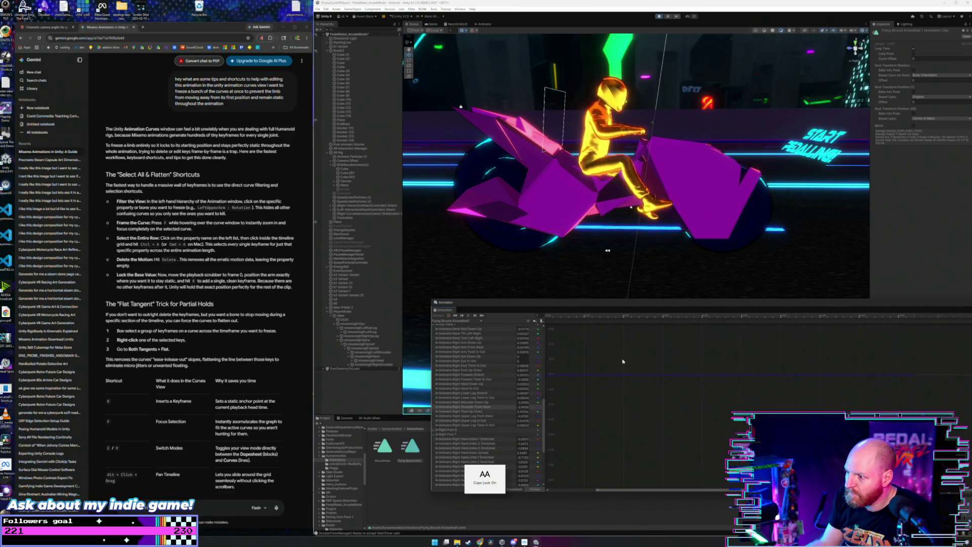
{"action": "key", "text": "Caps_Lock"}
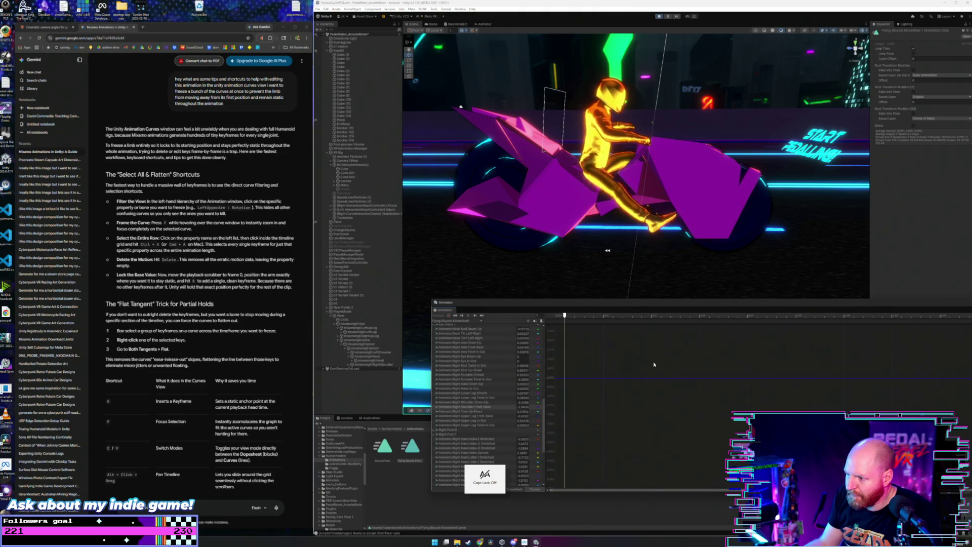
{"action": "key", "text": "ctrl+a"}
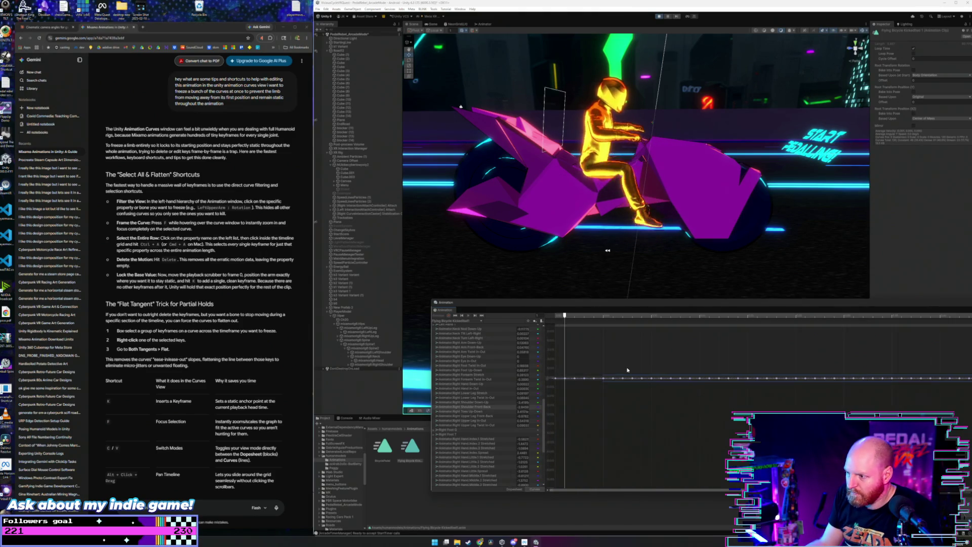
{"action": "key", "text": "f"}
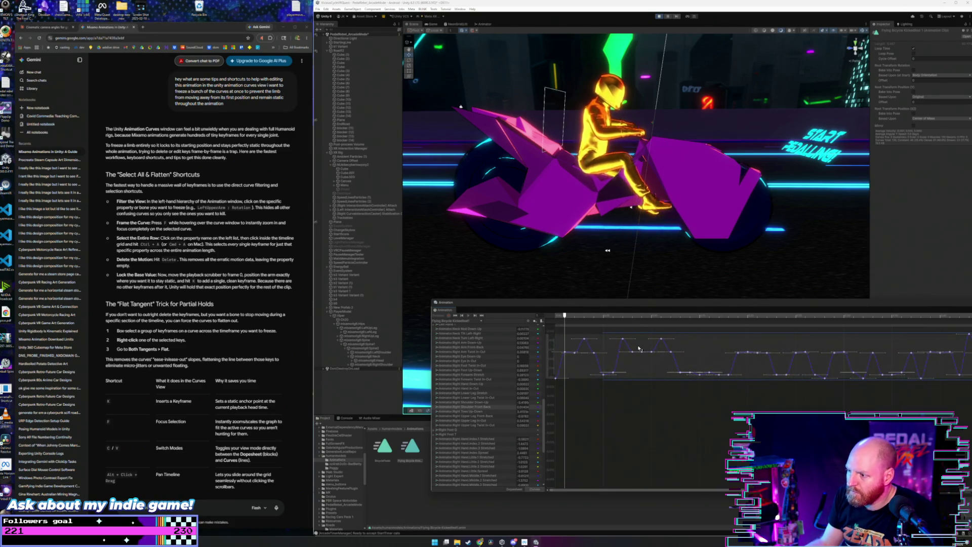
Step: Zoom back out and drag the selected keys up to a higher value
{"action": "key", "text": "a"}
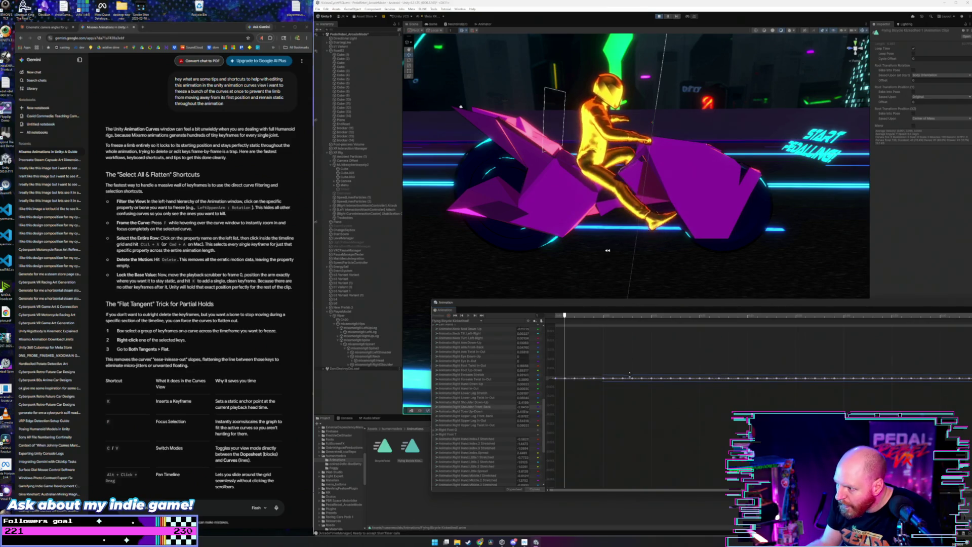
{"action": "key", "text": "a"}
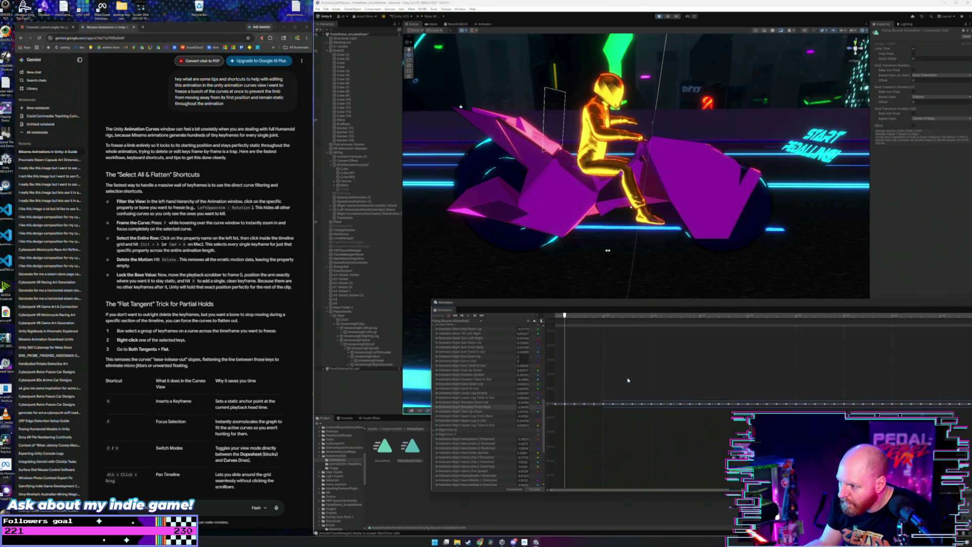
{"action": "scroll", "coordinate": [621, 420], "scroll_direction": "up", "scroll_amount": 2}
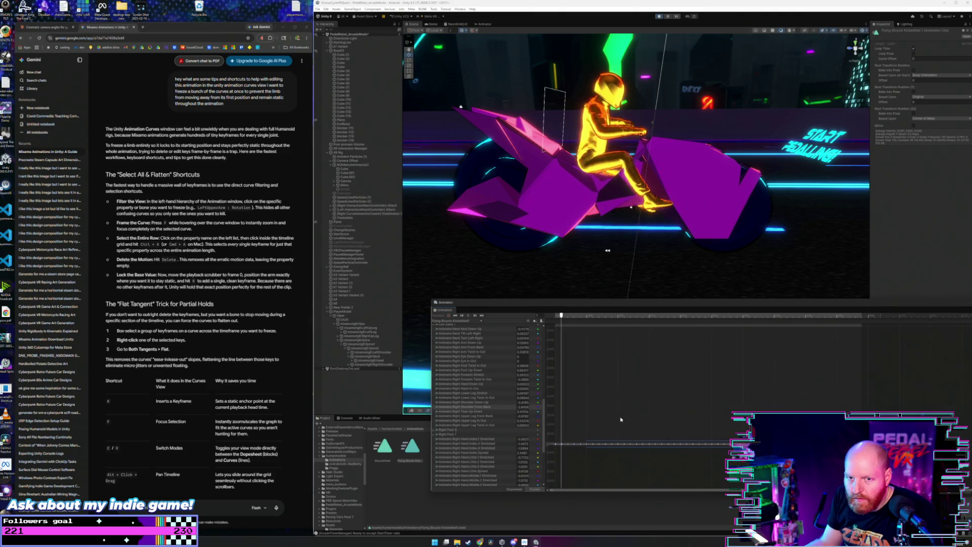
{"action": "left_click_drag", "start_coordinate": [605, 432], "coordinate": [616, 336]}
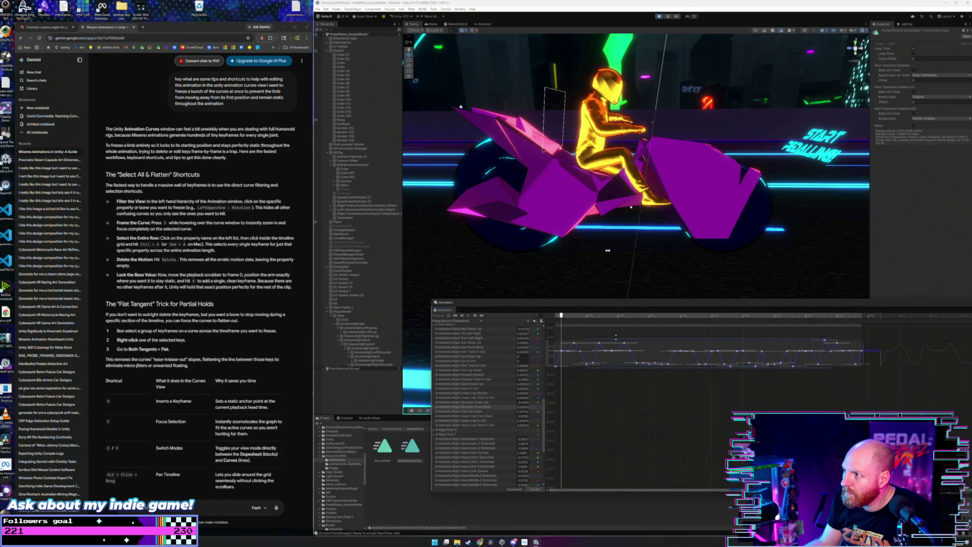
Step: Try lowering and then squashing the selected curves' keys, undoing both attempts
{"action": "left_click_drag", "start_coordinate": [616, 190], "coordinate": [616, 294]}
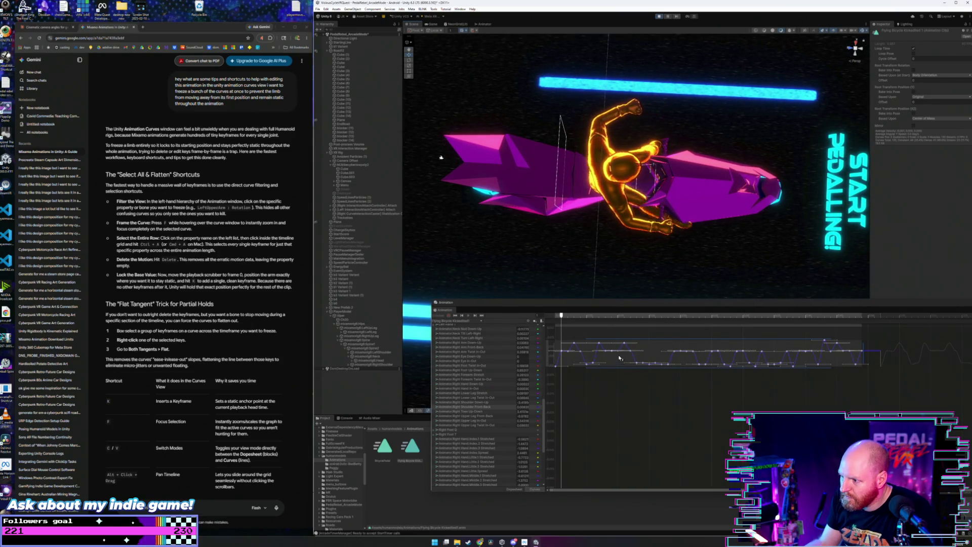
{"action": "mouse_move", "coordinate": [619, 349]}
{"action": "left_mouse_down"}
{"action": "mouse_move", "coordinate": [637, 383]}
{"action": "mouse_move", "coordinate": [672, 378]}
{"action": "left_mouse_up"}
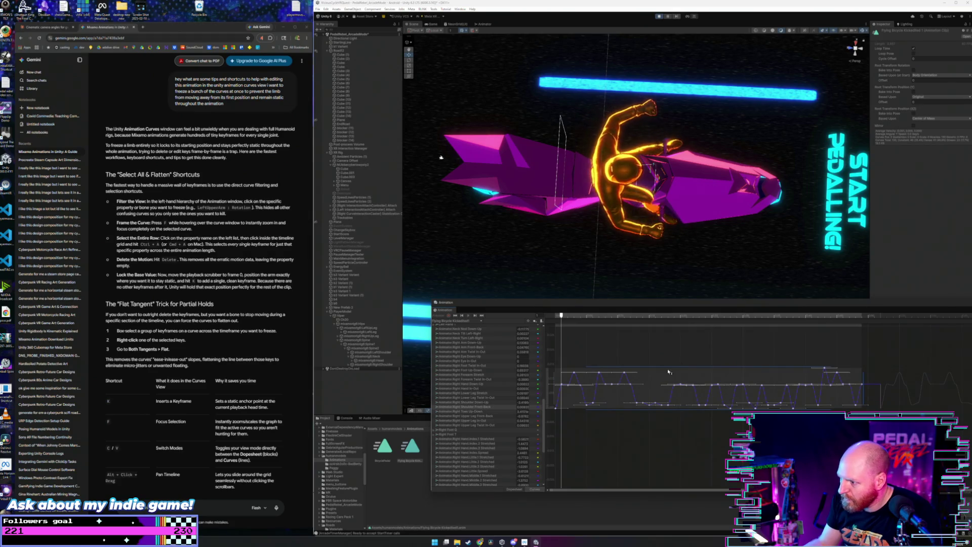
{"action": "left_click_drag", "start_coordinate": [625, 373], "coordinate": [626, 390]}
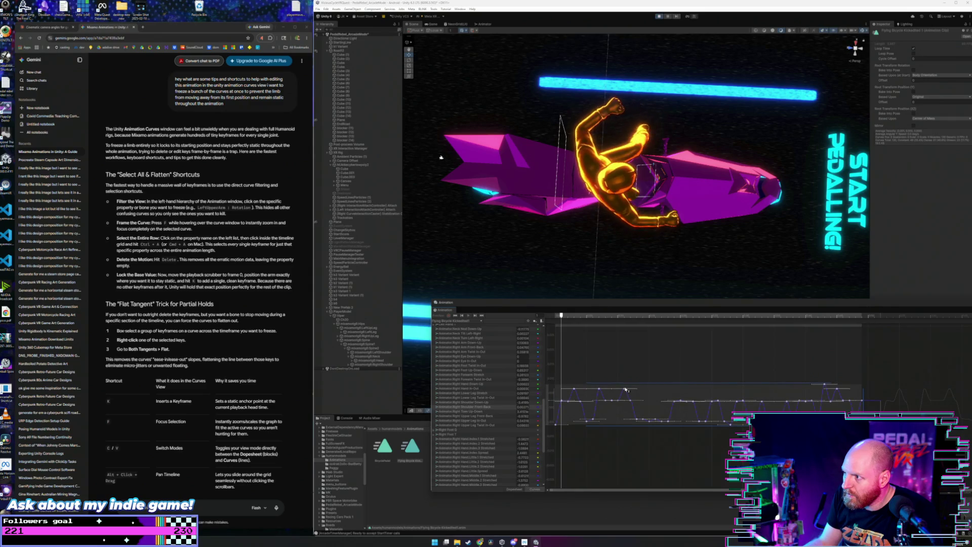
{"action": "key", "text": "ctrl+z"}
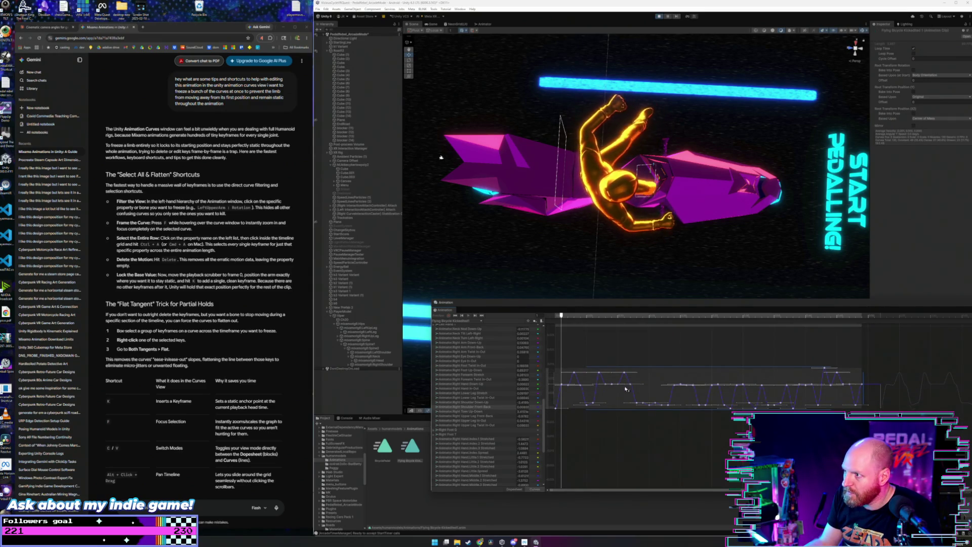
{"action": "left_click_drag", "start_coordinate": [600, 410], "coordinate": [606, 377]}
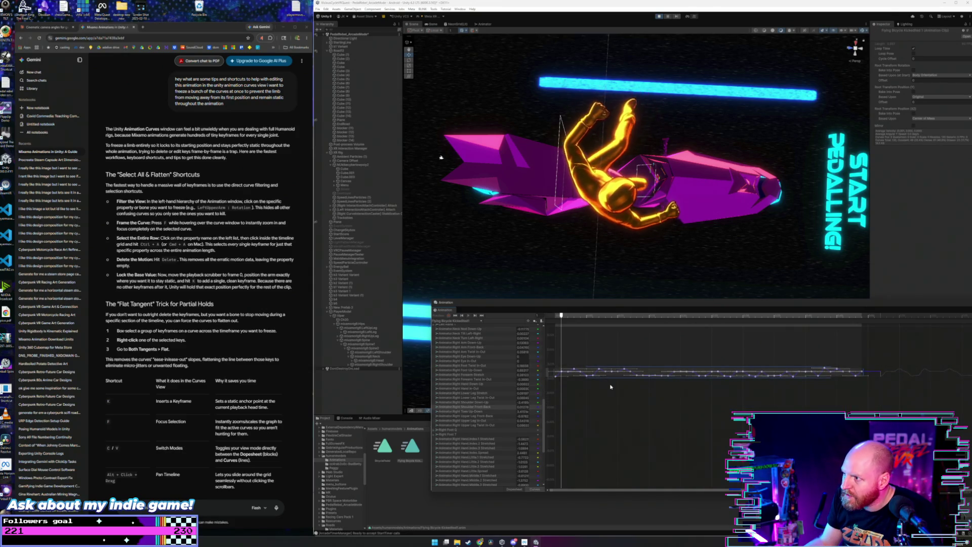
{"action": "key", "text": "ctrl+z"}
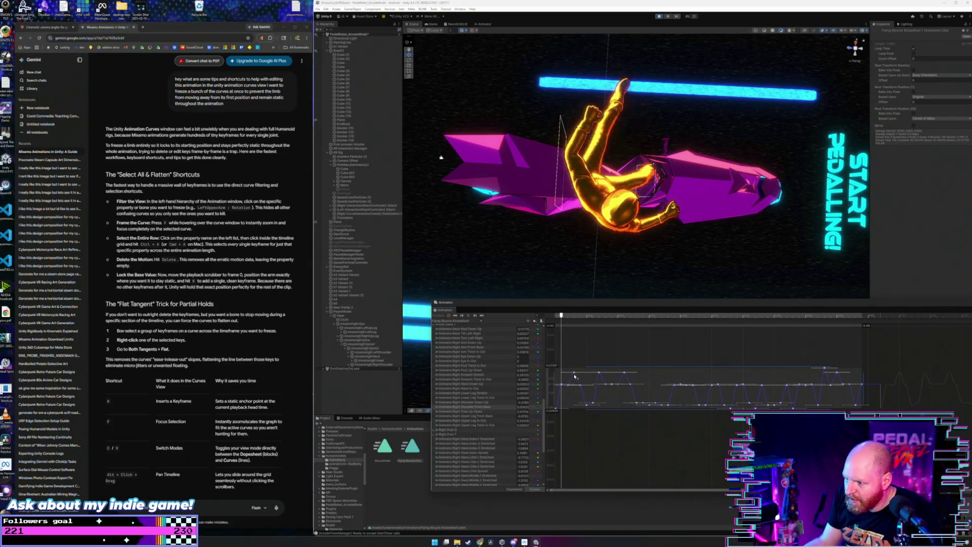
Step: Drag the curve's peak key down to about 0 and shift the next key slightly later
{"action": "left_click", "coordinate": [589, 373]}
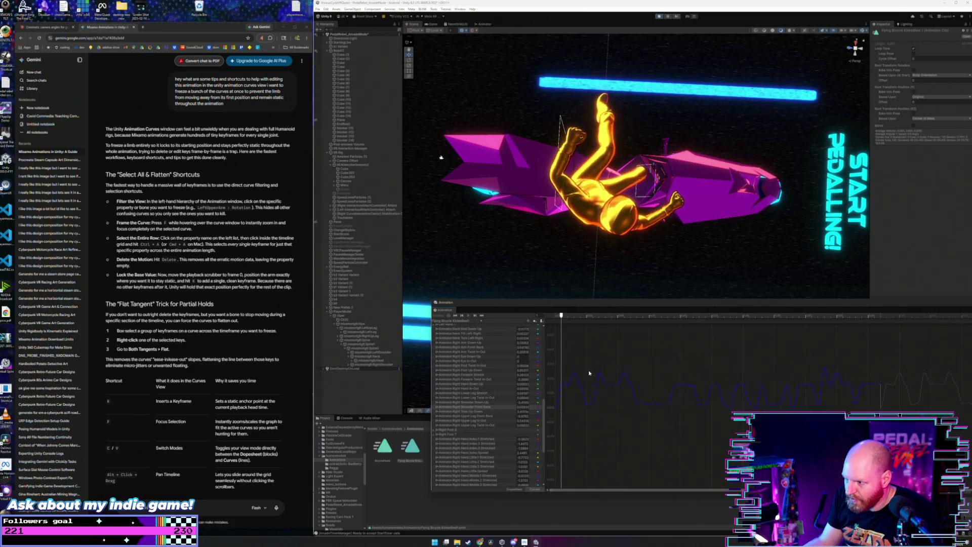
{"action": "left_click_drag", "start_coordinate": [576, 374], "coordinate": [575, 384]}
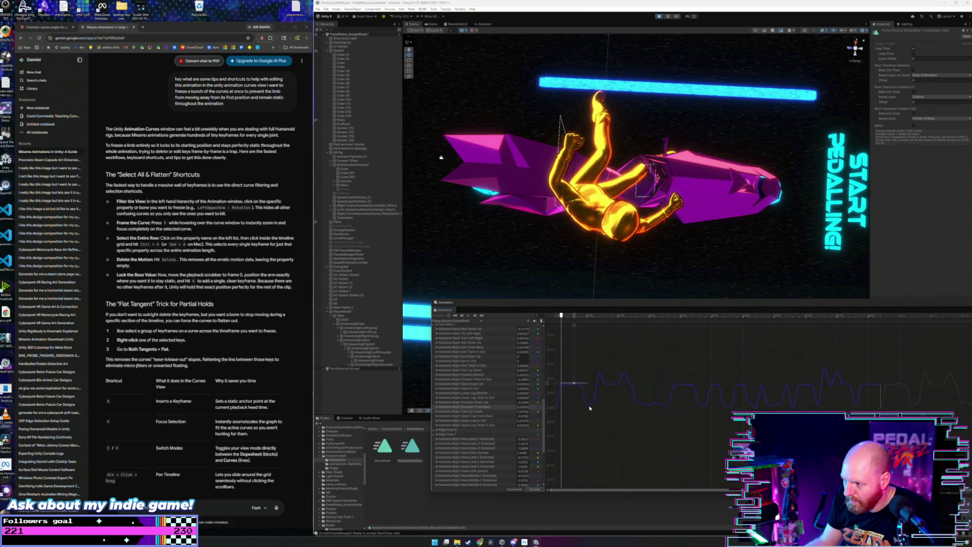
{"action": "left_click", "coordinate": [588, 387]}
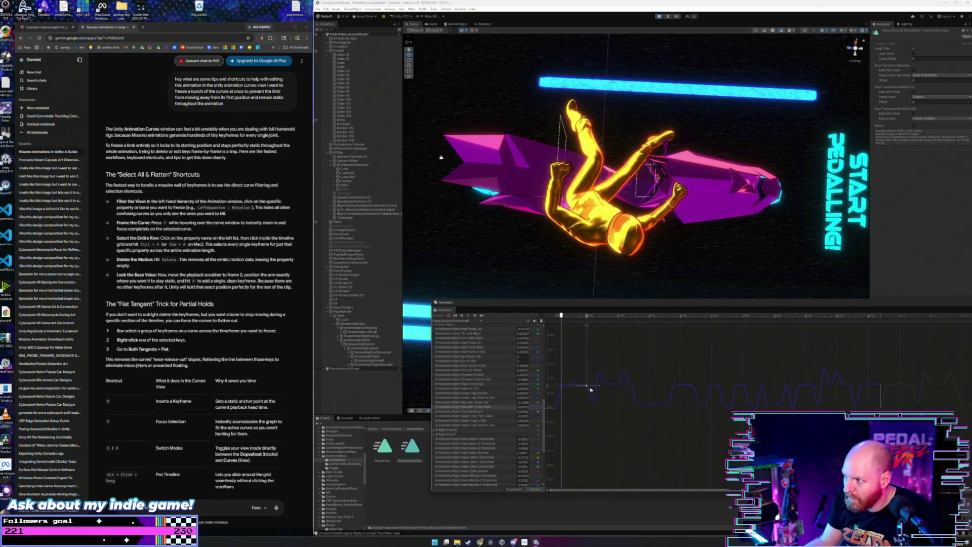
{"action": "mouse_move", "coordinate": [591, 389]}
{"action": "left_mouse_down"}
{"action": "mouse_move", "coordinate": [625, 376]}
{"action": "mouse_move", "coordinate": [653, 405]}
{"action": "mouse_move", "coordinate": [686, 387]}
{"action": "mouse_move", "coordinate": [724, 386]}
{"action": "mouse_move", "coordinate": [732, 412]}
{"action": "mouse_move", "coordinate": [731, 400]}
{"action": "left_mouse_up"}
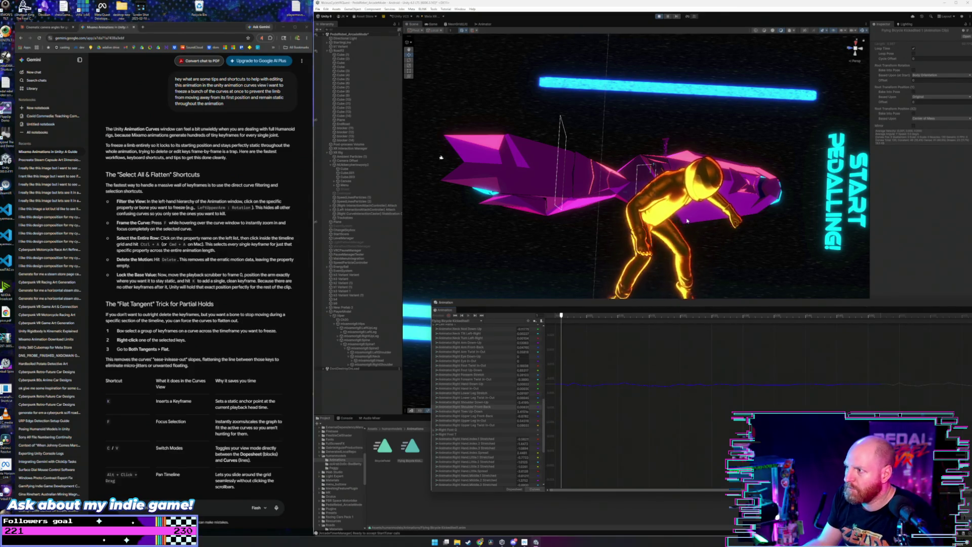
{"action": "mouse_move", "coordinate": [553, 194]}
{"action": "left_mouse_down"}
{"action": "mouse_move", "coordinate": [506, 178]}
{"action": "mouse_move", "coordinate": [492, 101]}
{"action": "mouse_move", "coordinate": [511, 199]}
{"action": "mouse_move", "coordinate": [445, 184]}
{"action": "mouse_move", "coordinate": [432, 138]}
{"action": "mouse_move", "coordinate": [388, 116]}
{"action": "mouse_move", "coordinate": [406, 218]}
{"action": "left_mouse_up"}
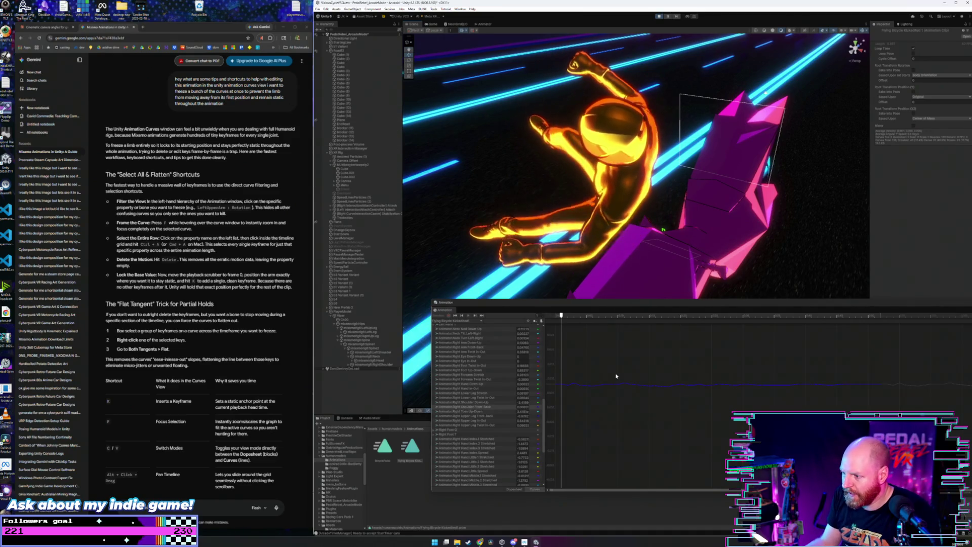
Step: Delete one key, add a new one, then box-select and delete the run of keys along the curve
{"action": "scroll", "coordinate": [616, 376], "scroll_direction": "up", "scroll_amount": 5}
{"action": "scroll", "coordinate": [617, 376], "scroll_direction": "down", "scroll_amount": 5}
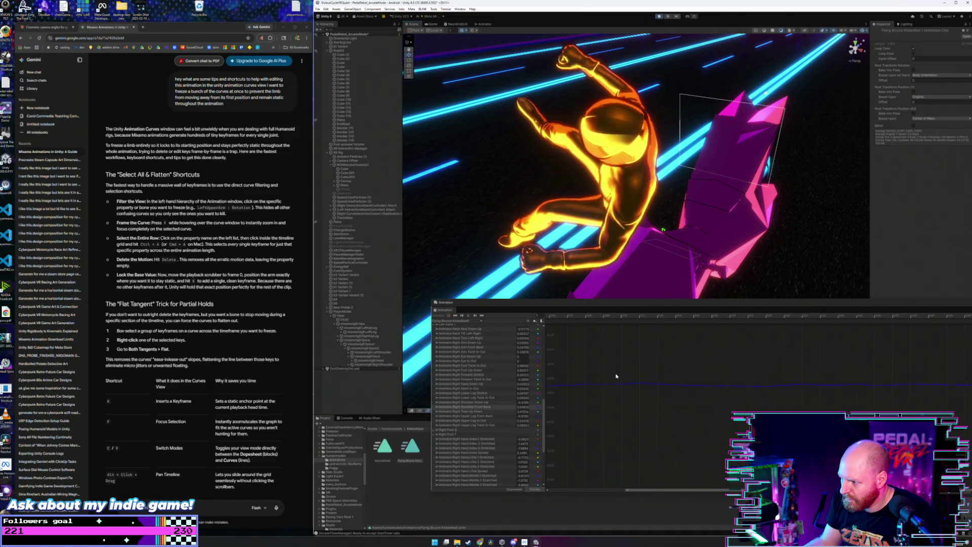
{"action": "left_click", "coordinate": [573, 384]}
{"action": "key", "text": "Delete"}
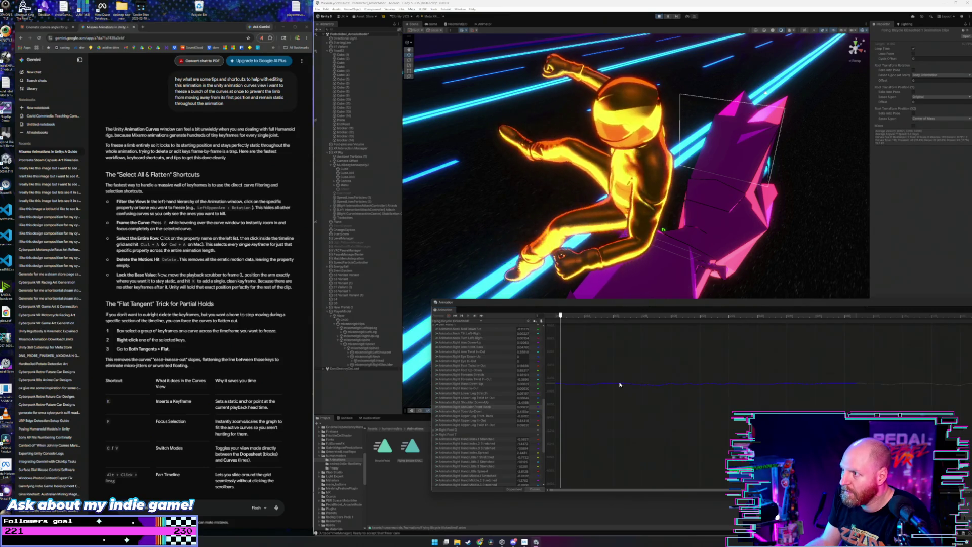
{"action": "double_click", "coordinate": [666, 384]}
{"action": "left_click_drag", "start_coordinate": [829, 375], "coordinate": [574, 409]}
{"action": "key", "text": "Delete"}
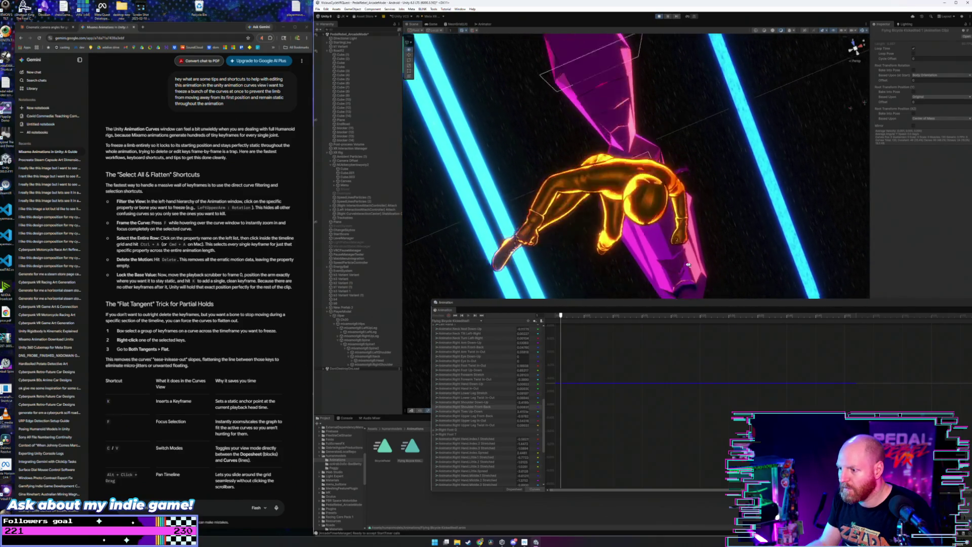
Step: Drag the Right Shoulder Front-Back curve down, fit it with F, then show all curves with Ctrl+A
{"action": "left_click", "coordinate": [507, 412]}
{"action": "left_click", "coordinate": [495, 407]}
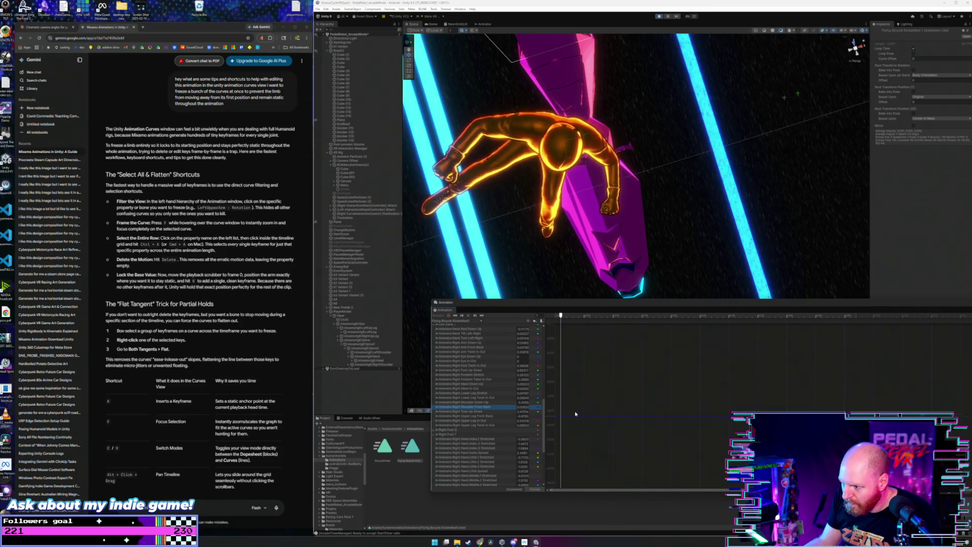
{"action": "right_click", "coordinate": [540, 409]}
{"action": "key", "text": "Escape"}
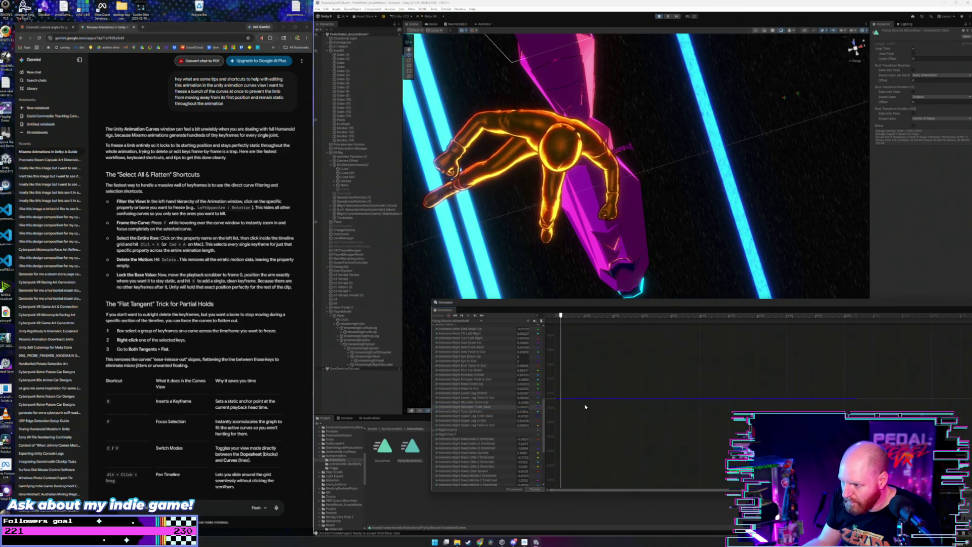
{"action": "mouse_move", "coordinate": [586, 408]}
{"action": "left_mouse_down"}
{"action": "mouse_move", "coordinate": [582, 440]}
{"action": "mouse_move", "coordinate": [632, 440]}
{"action": "mouse_move", "coordinate": [629, 405]}
{"action": "mouse_move", "coordinate": [593, 439]}
{"action": "left_mouse_up"}
{"action": "key", "text": "f"}
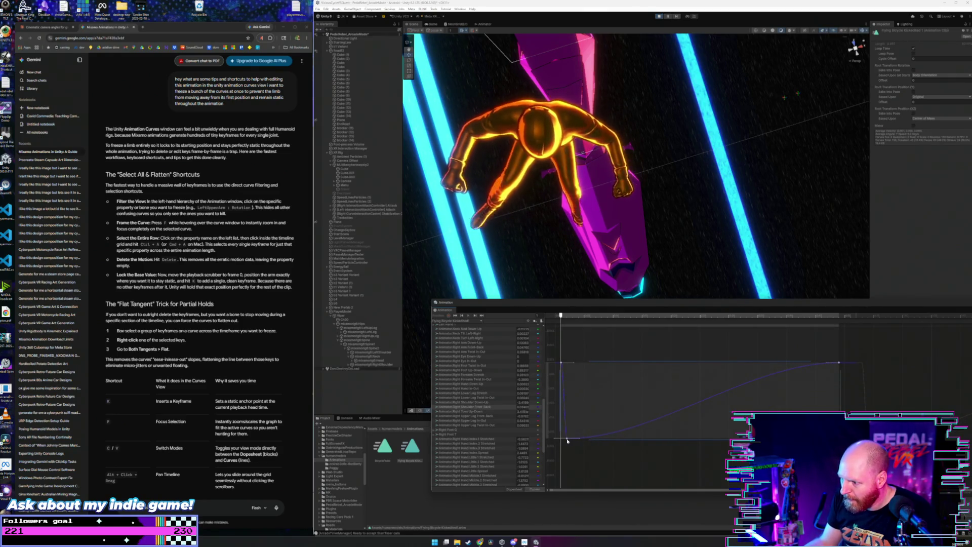
{"action": "key", "text": "ctrl+a"}
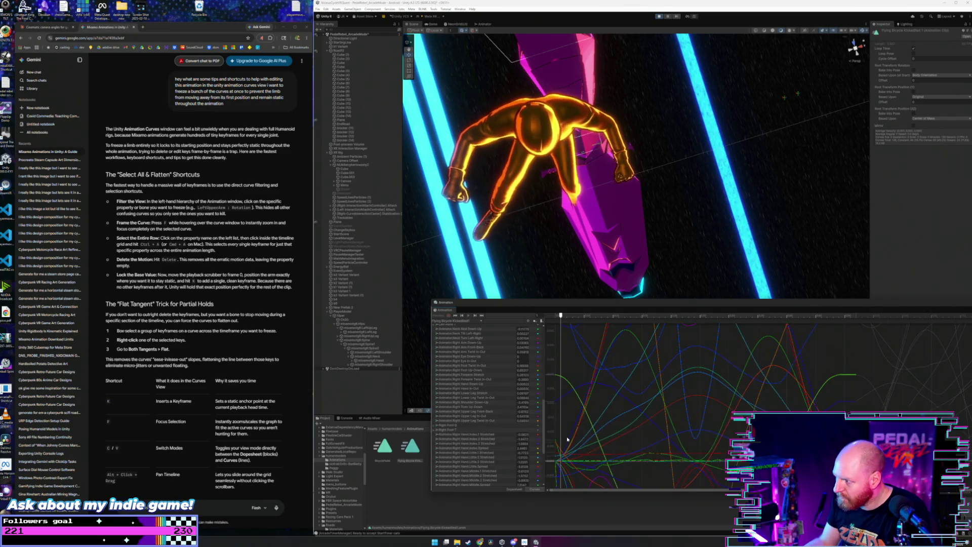
{"action": "left_click", "coordinate": [481, 430]}
{"action": "left_click", "coordinate": [491, 426]}
{"action": "left_click", "coordinate": [494, 412]}
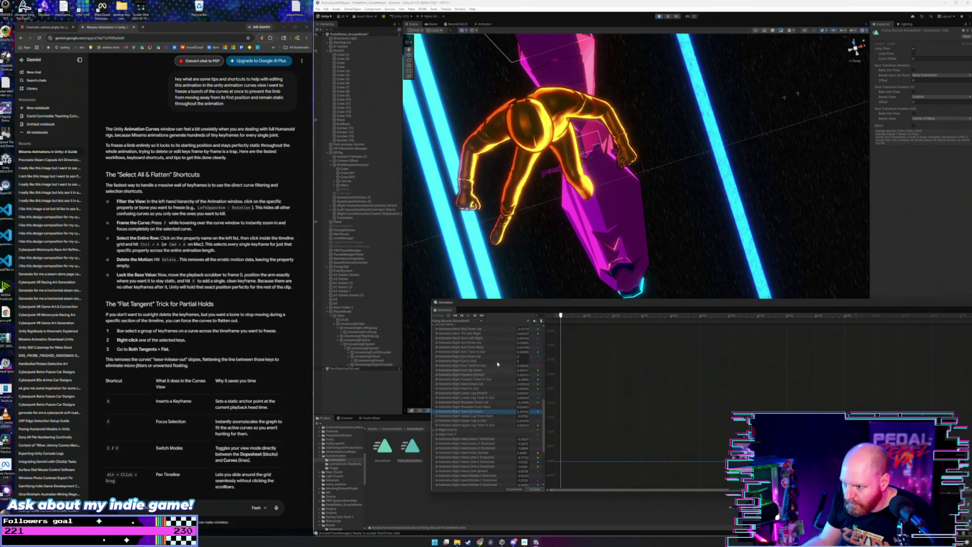
{"action": "scroll", "coordinate": [501, 411], "scroll_direction": "up", "scroll_amount": 2}
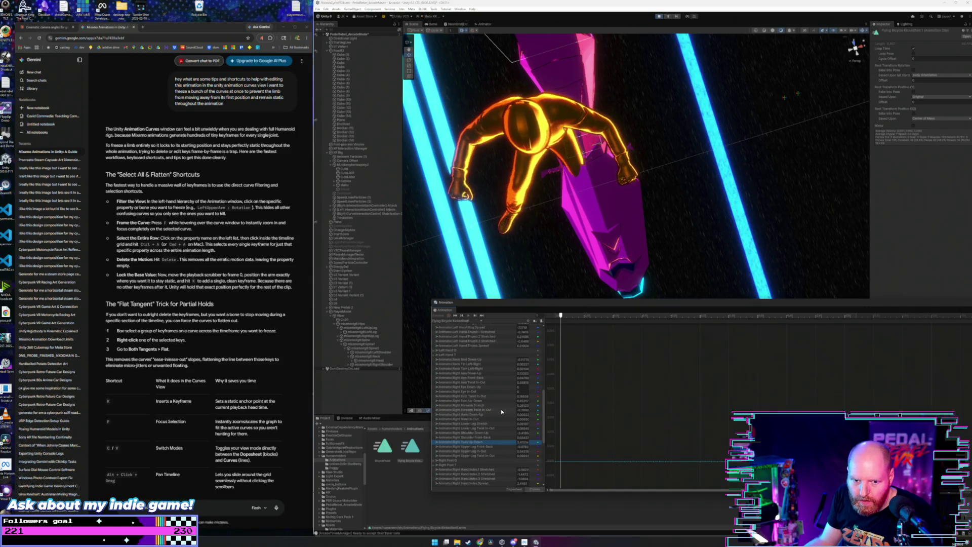
{"action": "scroll", "coordinate": [500, 408], "scroll_direction": "up", "scroll_amount": 1}
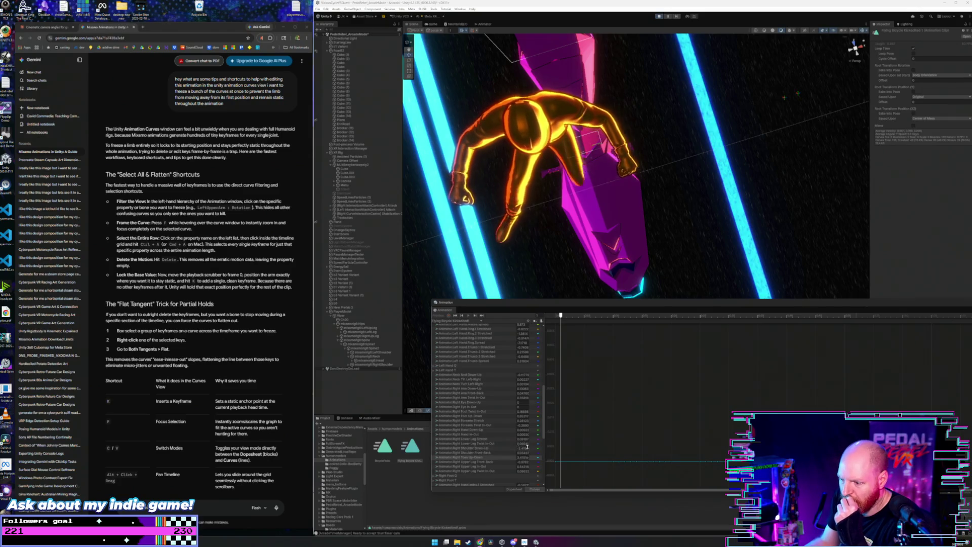
{"action": "left_click", "coordinate": [481, 458]}
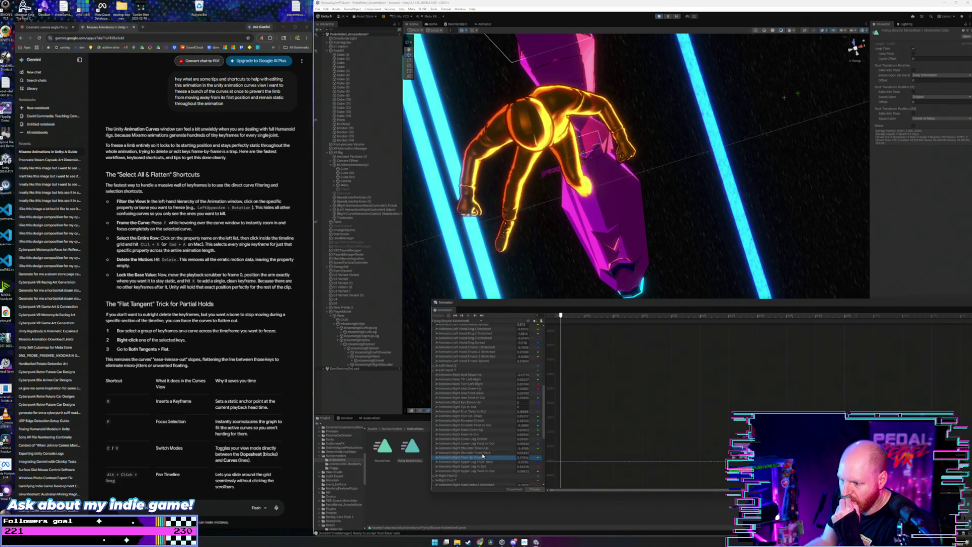
{"action": "left_click", "coordinate": [481, 453]}
{"action": "left_click", "coordinate": [568, 439]}
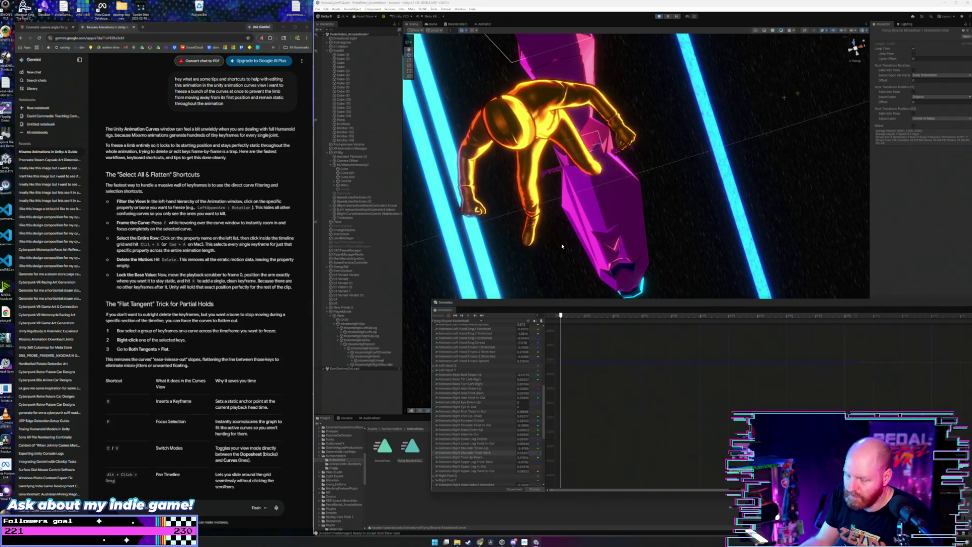
{"action": "mouse_move", "coordinate": [562, 246]}
{"action": "left_mouse_down"}
{"action": "mouse_move", "coordinate": [588, 150]}
{"action": "mouse_move", "coordinate": [627, 135]}
{"action": "mouse_move", "coordinate": [631, 147]}
{"action": "mouse_move", "coordinate": [562, 157]}
{"action": "mouse_move", "coordinate": [570, 175]}
{"action": "mouse_move", "coordinate": [580, 174]}
{"action": "mouse_move", "coordinate": [616, 150]}
{"action": "left_mouse_up"}
Step: Remove one animated property, then delete the peak keys from the Right Hand Down-Up curve
{"action": "right_click", "coordinate": [494, 445]}
{"action": "left_click", "coordinate": [514, 447]}
{"action": "scroll", "coordinate": [489, 415], "scroll_direction": "down", "scroll_amount": 3}
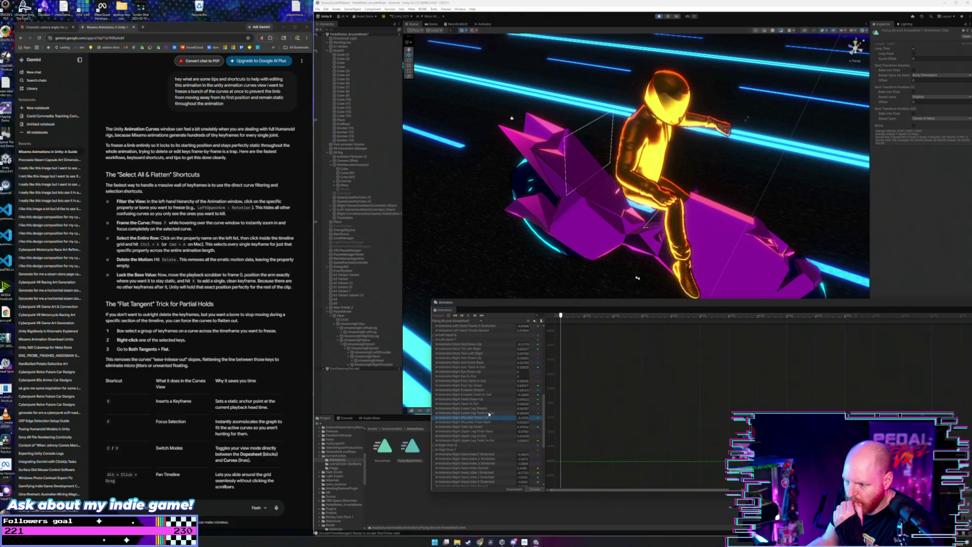
{"action": "left_click", "coordinate": [494, 404]}
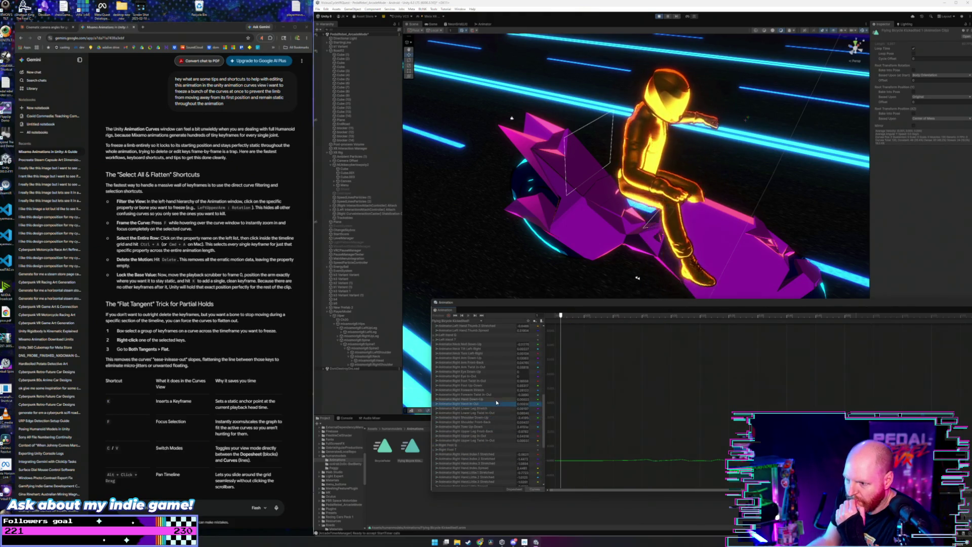
{"action": "left_click", "coordinate": [494, 400]}
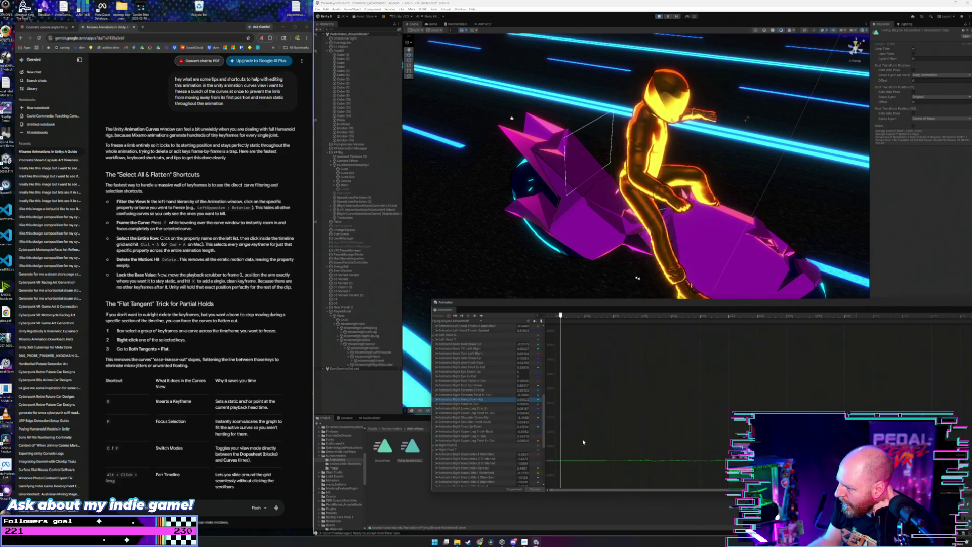
{"action": "key", "text": "ctrl+a"}
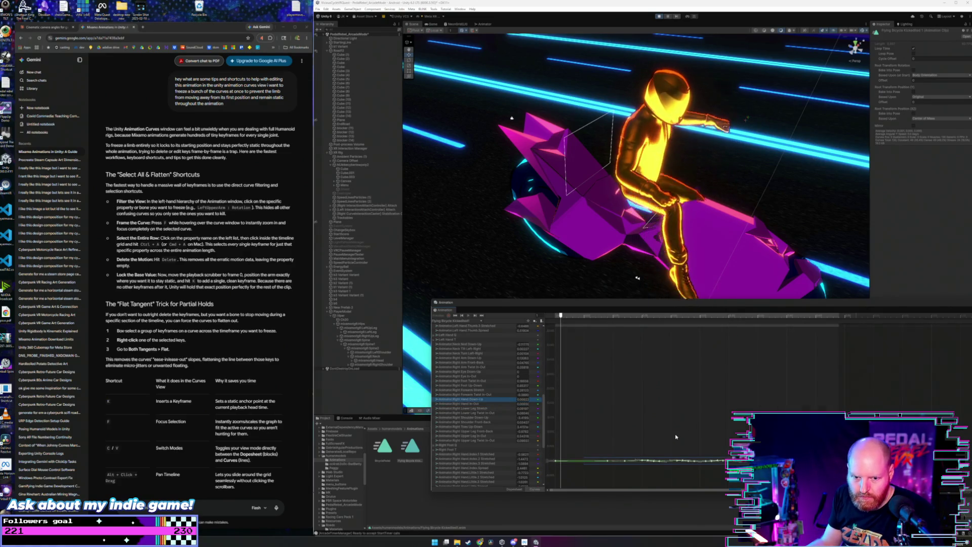
{"action": "key", "text": "f"}
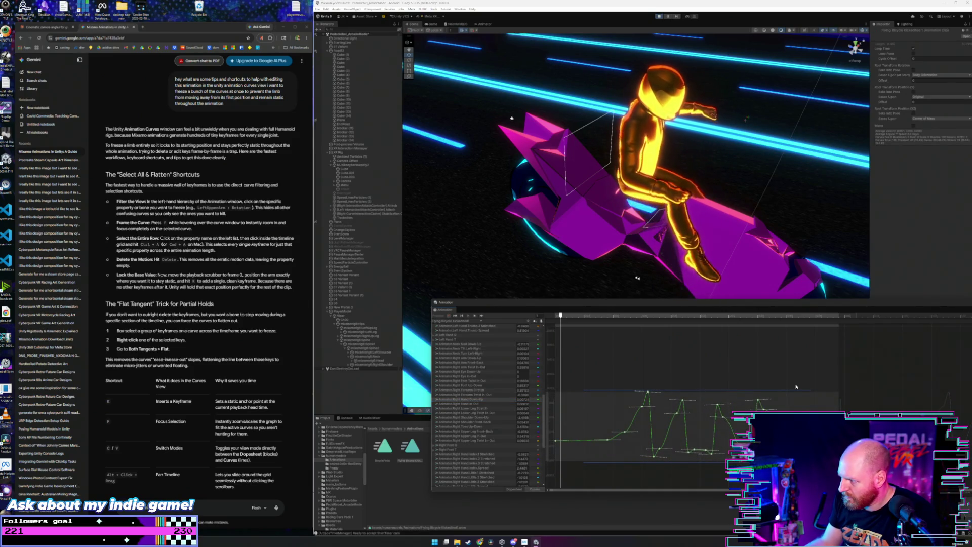
{"action": "mouse_move", "coordinate": [814, 364]}
{"action": "left_mouse_down"}
{"action": "mouse_move", "coordinate": [691, 453]}
{"action": "mouse_move", "coordinate": [617, 482]}
{"action": "left_mouse_up"}
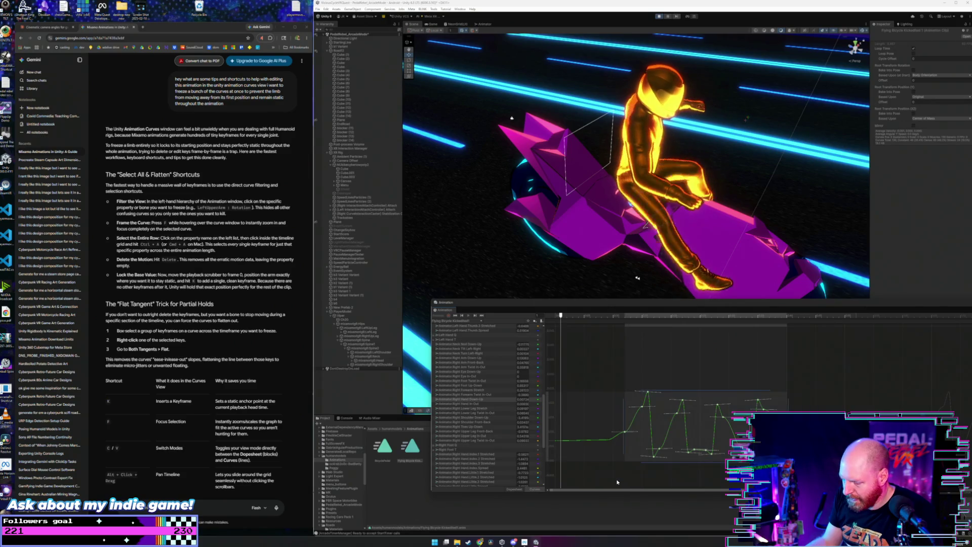
{"action": "key", "text": "Delete"}
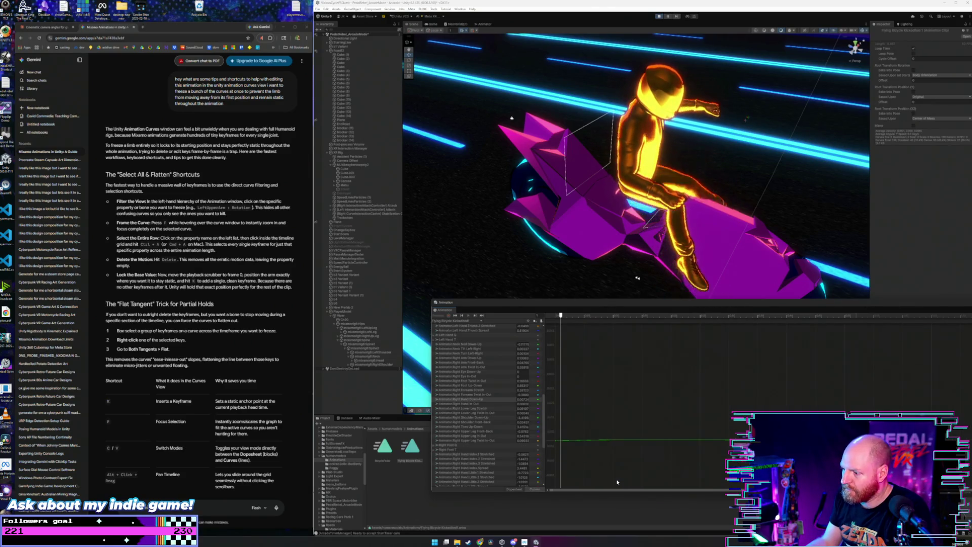
Step: Frame a single spiky Right Hand curve, delete its keyframes, and select the leftover green key
{"action": "left_click", "coordinate": [574, 439]}
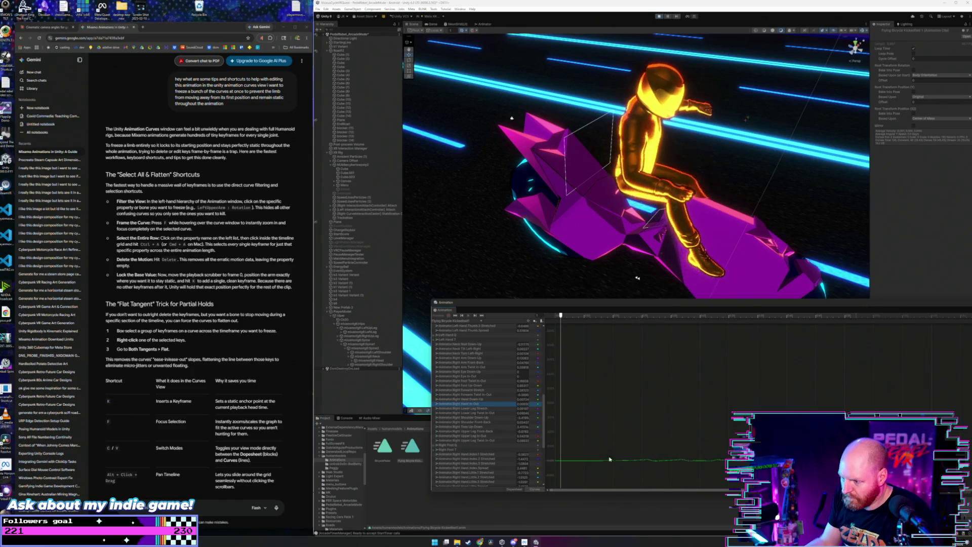
{"action": "left_click", "coordinate": [642, 457]}
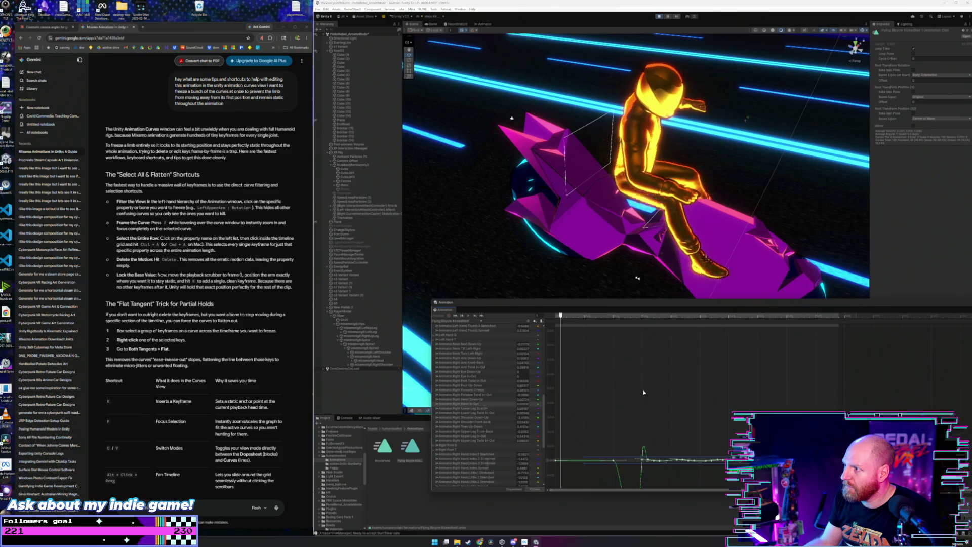
{"action": "left_click", "coordinate": [652, 458]}
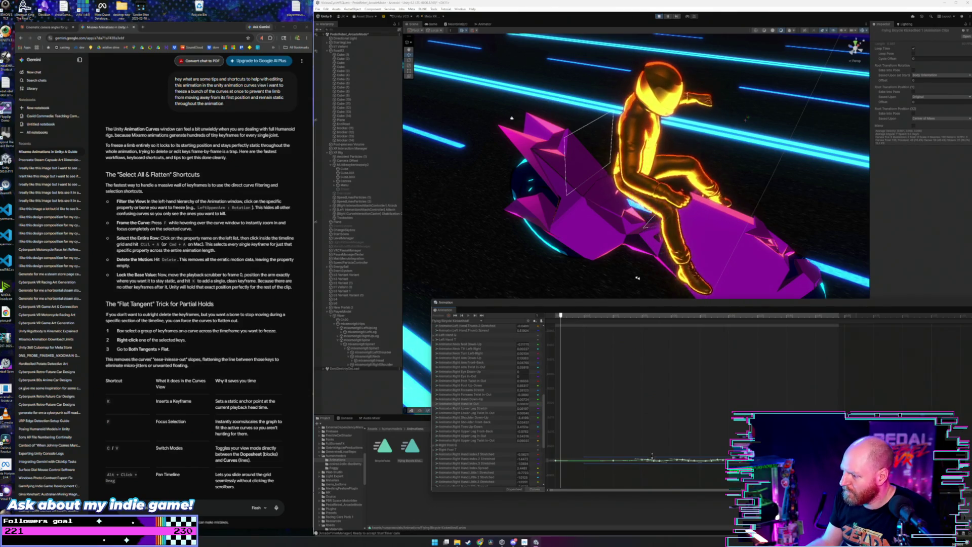
{"action": "key", "text": "f"}
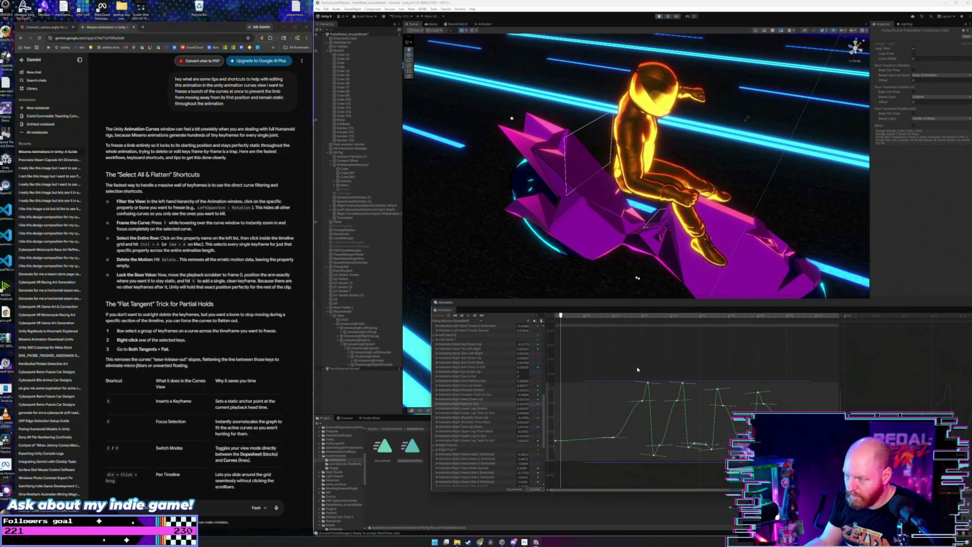
{"action": "mouse_move", "coordinate": [638, 369]}
{"action": "left_mouse_down"}
{"action": "mouse_move", "coordinate": [656, 441]}
{"action": "mouse_move", "coordinate": [729, 466]}
{"action": "mouse_move", "coordinate": [841, 478]}
{"action": "mouse_move", "coordinate": [825, 479]}
{"action": "left_mouse_up"}
{"action": "key", "text": "Delete"}
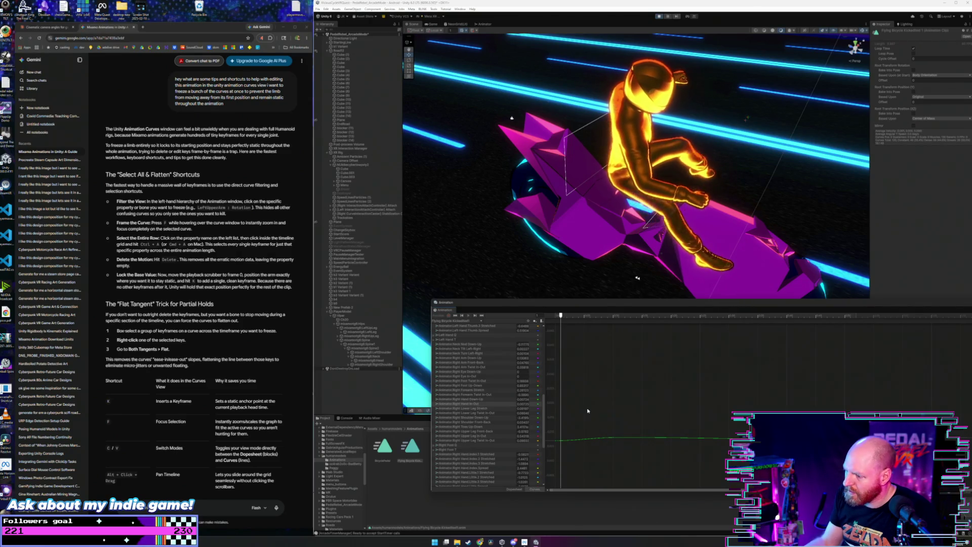
{"action": "left_click", "coordinate": [613, 437]}
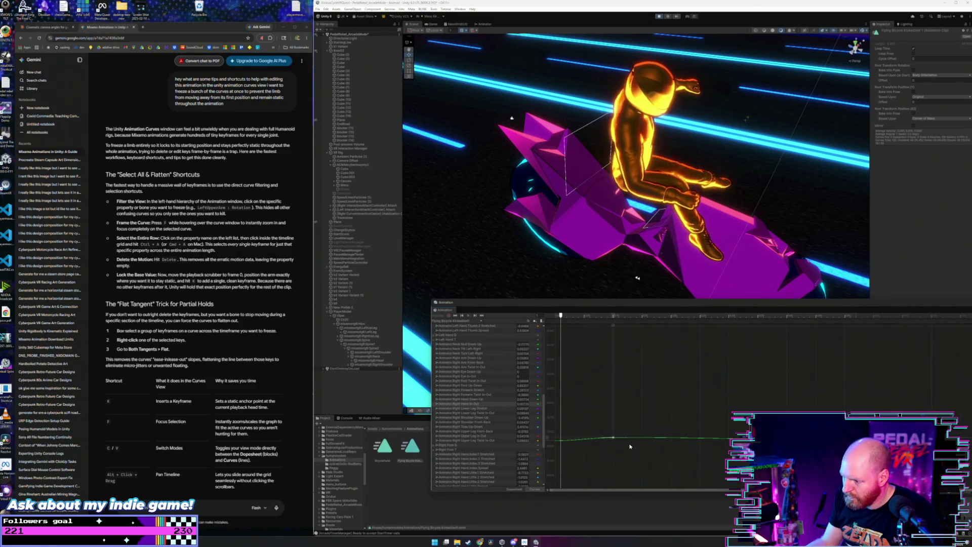
Step: Delete the leftover keys on the Right Hand In-Out and Down-Up curves
{"action": "key", "text": "Delete"}
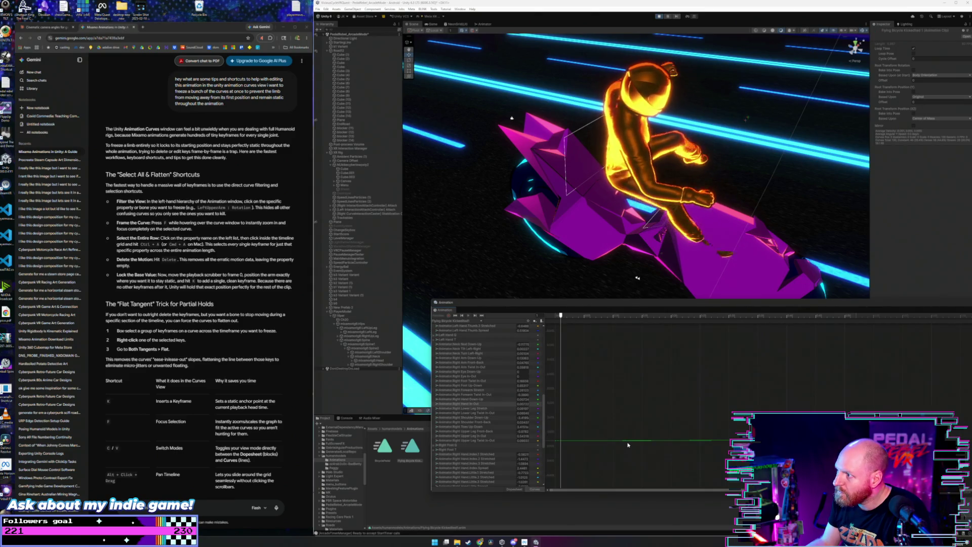
{"action": "left_click", "coordinate": [484, 399]}
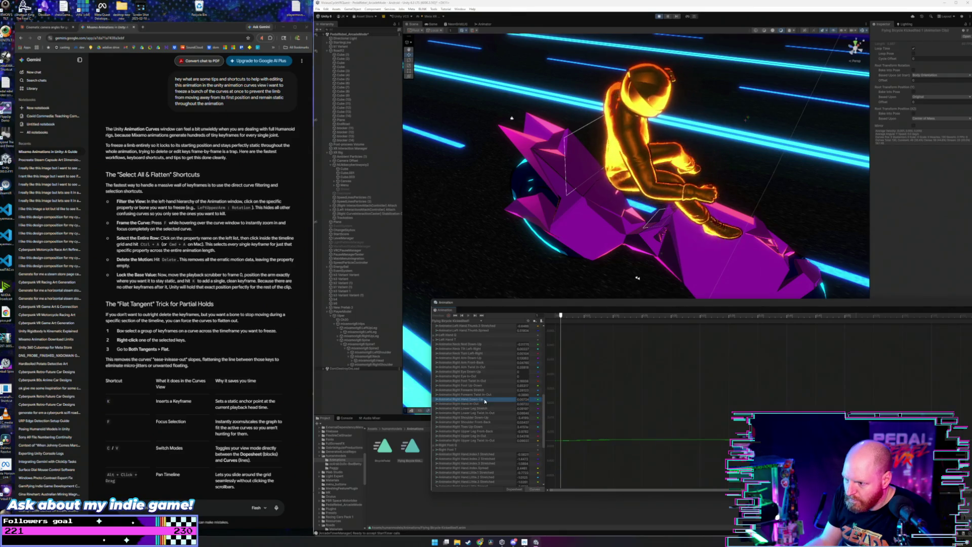
{"action": "left_click", "coordinate": [654, 475]}
{"action": "key", "text": "Delete"}
{"action": "left_click_drag", "start_coordinate": [586, 402], "coordinate": [827, 463]}
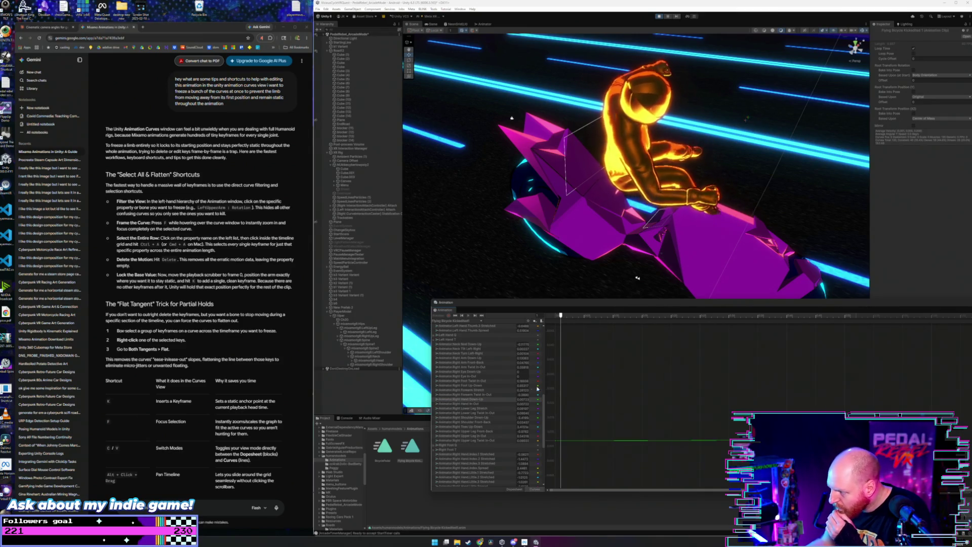
Step: Move up the property list past the Right Forearm and Right Foot curves to Right Arm Down-Up
{"action": "left_click", "coordinate": [486, 394]}
{"action": "left_click", "coordinate": [486, 390]}
{"action": "left_click", "coordinate": [487, 385]}
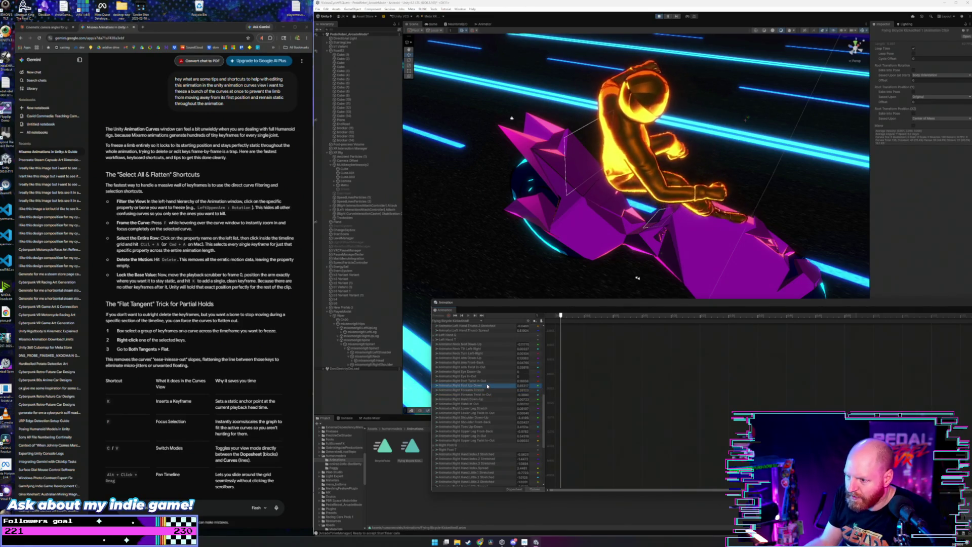
{"action": "left_click", "coordinate": [487, 380]}
{"action": "left_click", "coordinate": [488, 377]}
{"action": "left_click", "coordinate": [491, 358]}
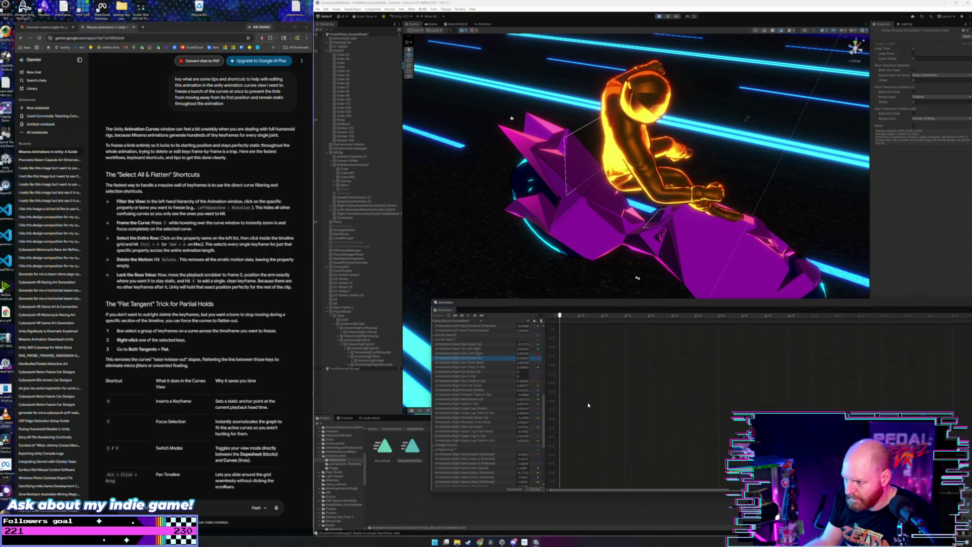
Step: Delete the Right Arm Down-Up middle keyframes and level the first key's tangent flat
{"action": "scroll", "coordinate": [588, 395], "scroll_direction": "down", "scroll_amount": 2}
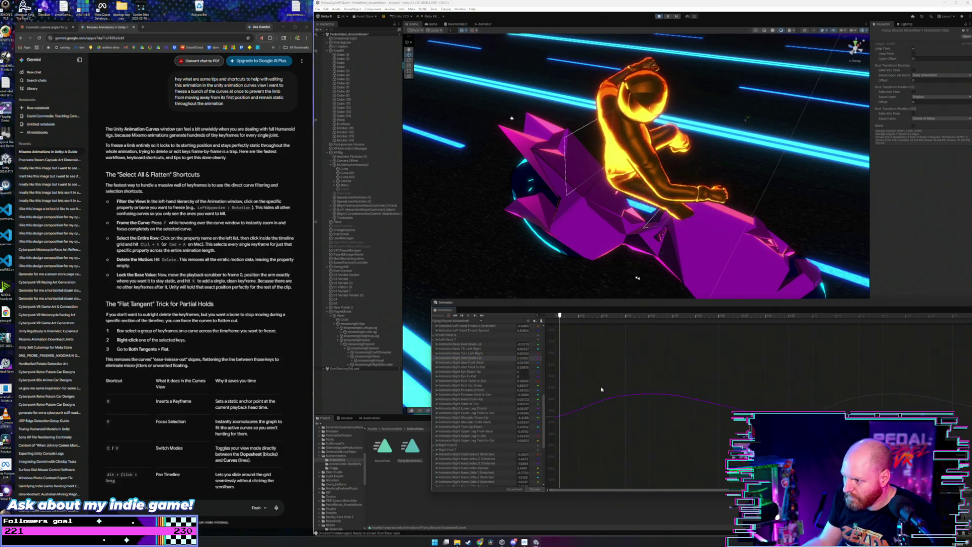
{"action": "key", "text": "ctrl+a"}
{"action": "scroll", "coordinate": [595, 395], "scroll_direction": "up", "scroll_amount": 3}
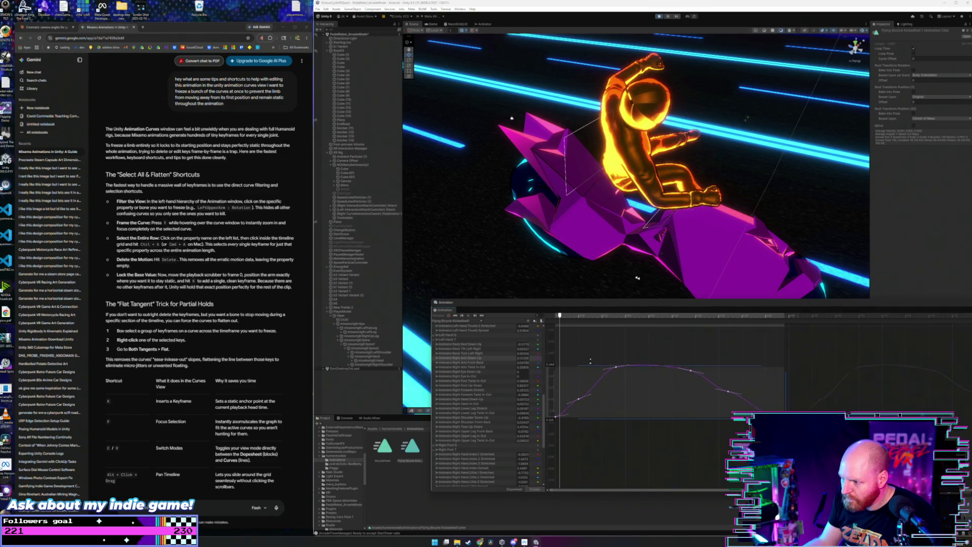
{"action": "mouse_move", "coordinate": [570, 360]}
{"action": "left_mouse_down"}
{"action": "mouse_move", "coordinate": [691, 446]}
{"action": "mouse_move", "coordinate": [781, 451]}
{"action": "left_mouse_up"}
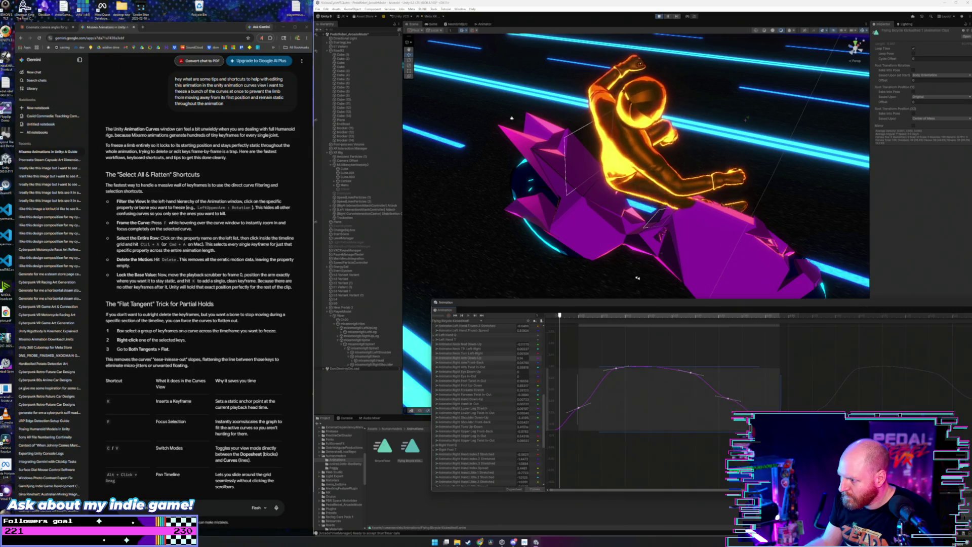
{"action": "key", "text": "Delete"}
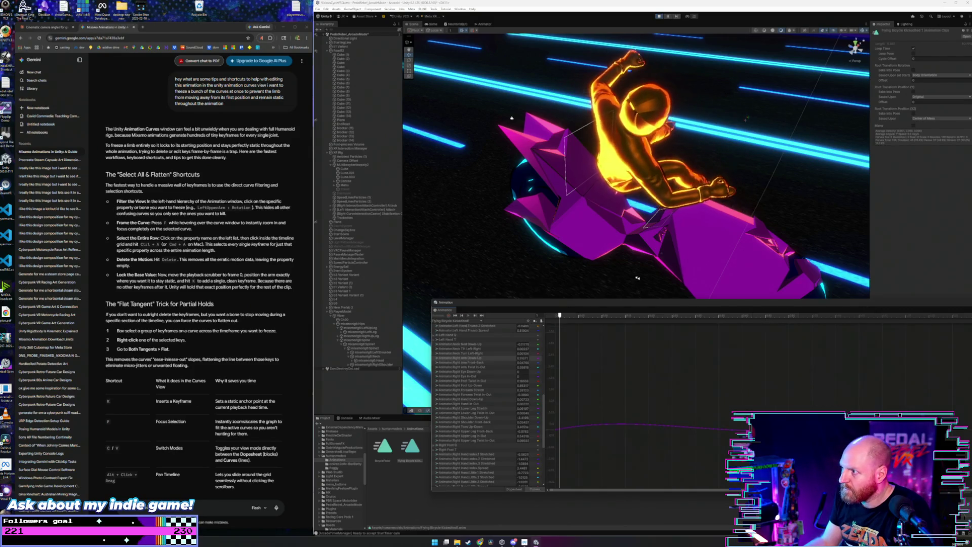
{"action": "mouse_move", "coordinate": [571, 404]}
{"action": "left_mouse_down"}
{"action": "mouse_move", "coordinate": [623, 433]}
{"action": "mouse_move", "coordinate": [778, 455]}
{"action": "left_mouse_up"}
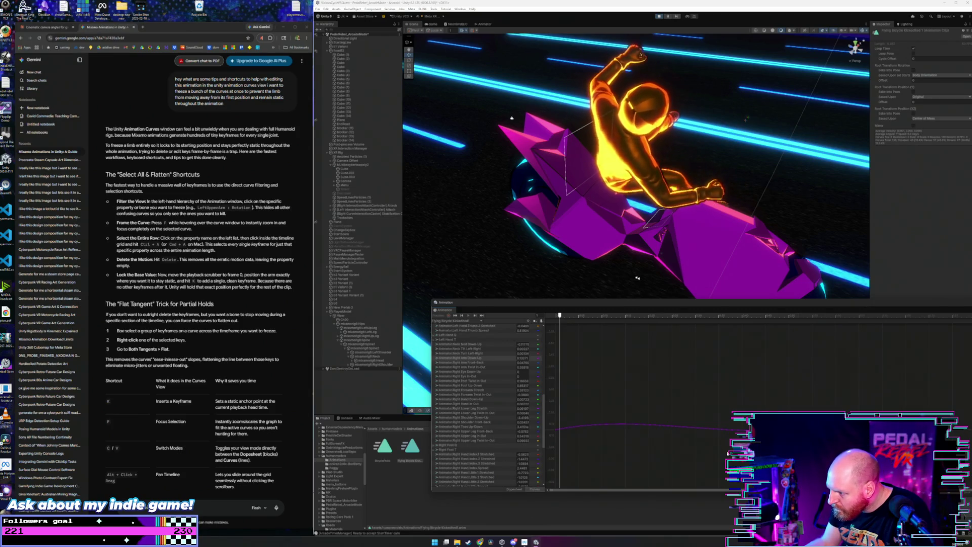
{"action": "left_click", "coordinate": [555, 430]}
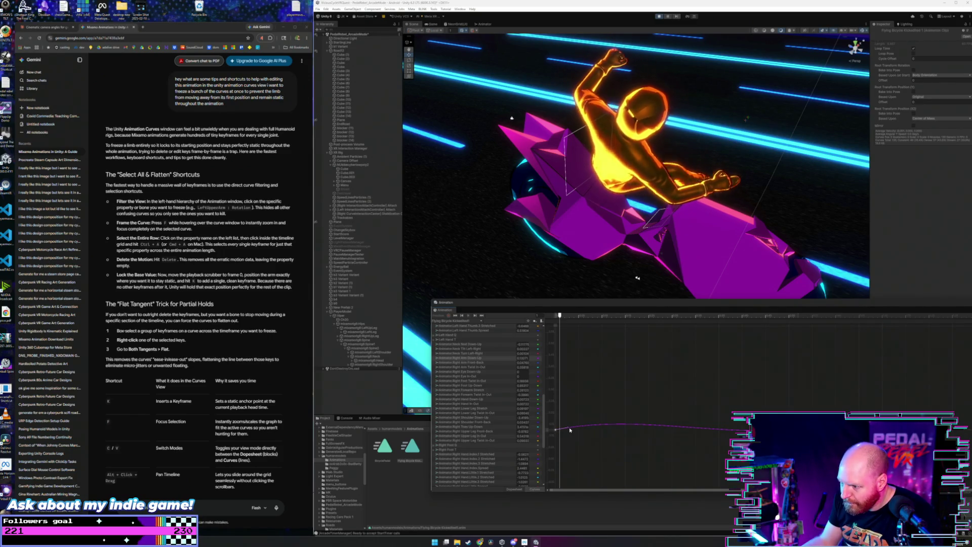
{"action": "key", "text": "f"}
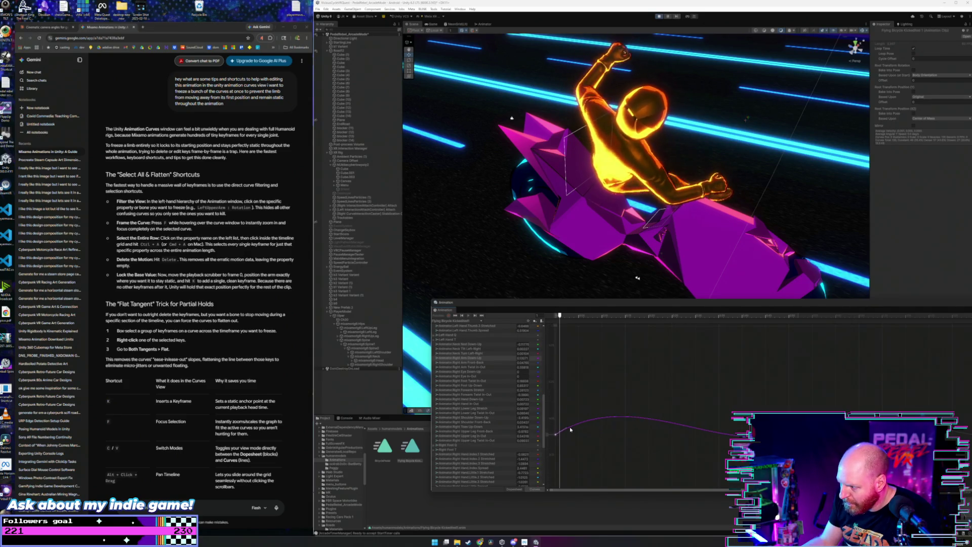
{"action": "left_click_drag", "start_coordinate": [567, 430], "coordinate": [575, 437]}
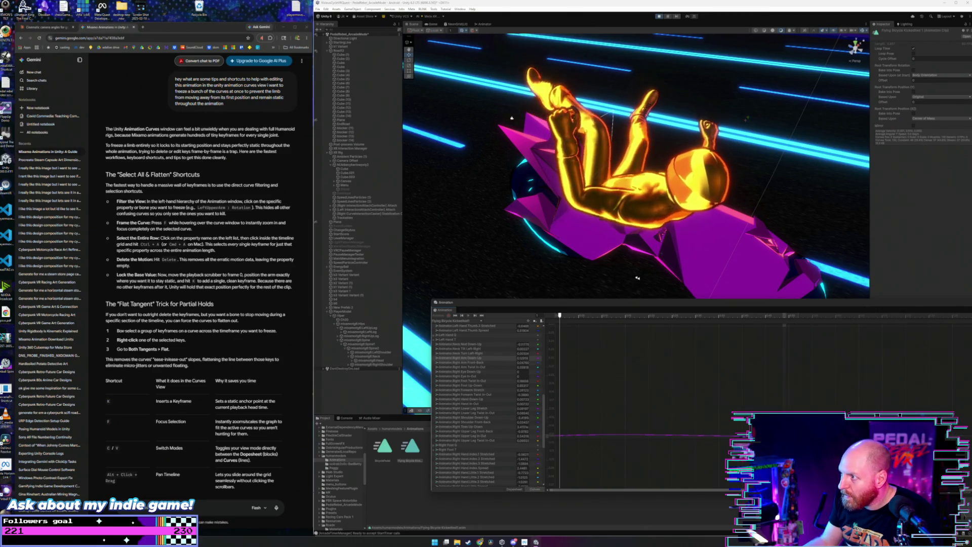
{"action": "key", "text": "f"}
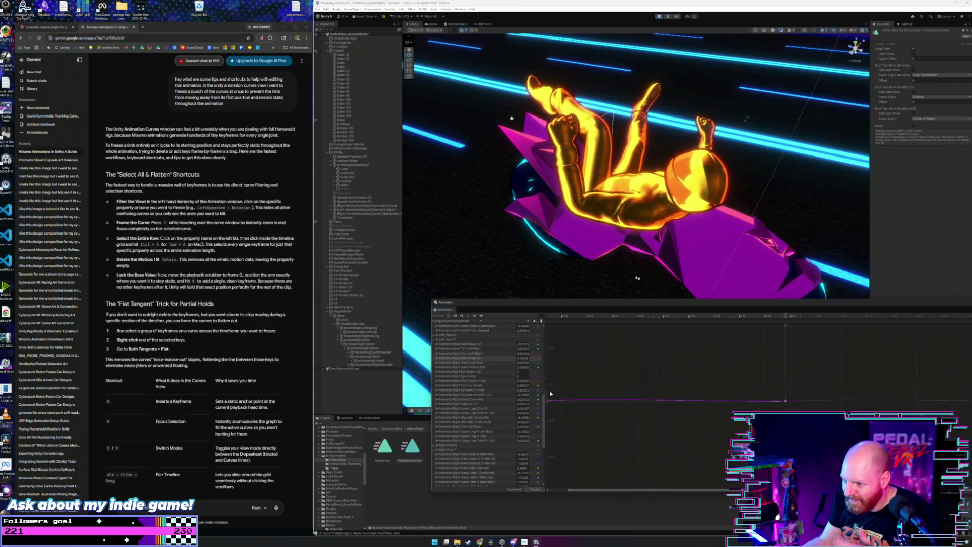
Step: Delete the Right Arm Front-Back keyframes, then frame the Right Arm Twist In-Out curve
{"action": "left_click", "coordinate": [485, 363]}
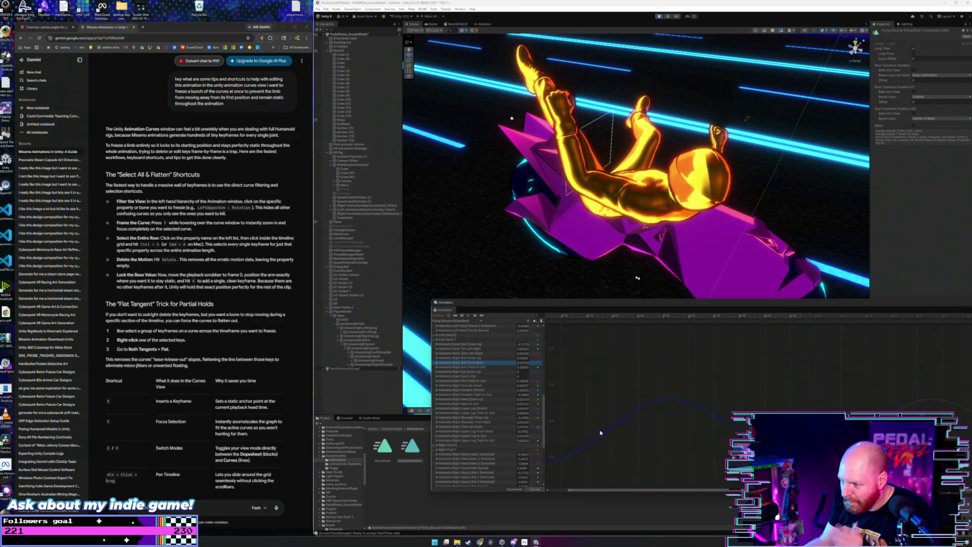
{"action": "left_click_drag", "start_coordinate": [562, 388], "coordinate": [781, 475]}
{"action": "key", "text": "Delete"}
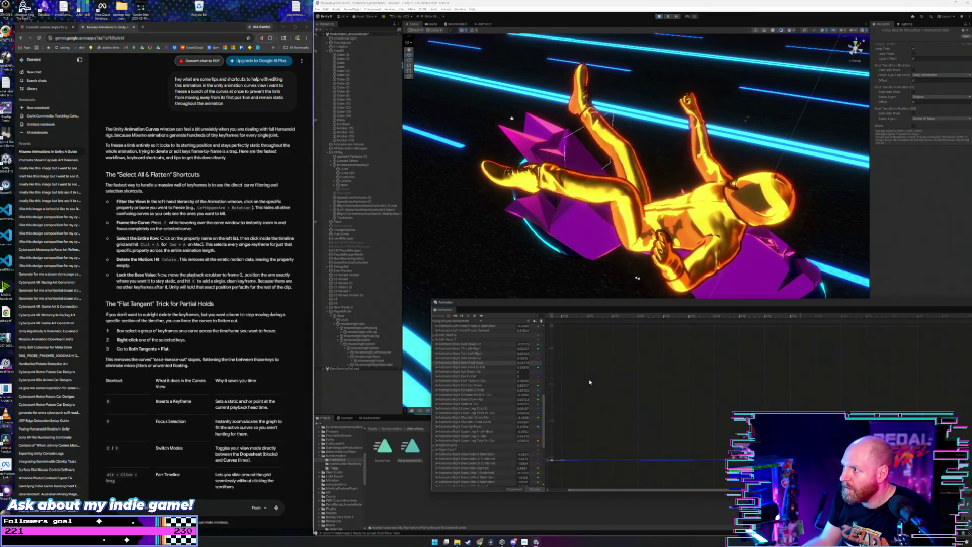
{"action": "scroll", "coordinate": [544, 416], "scroll_direction": "down", "scroll_amount": 1}
{"action": "scroll", "coordinate": [478, 362], "scroll_direction": "down", "scroll_amount": 1}
{"action": "left_click", "coordinate": [479, 362]}
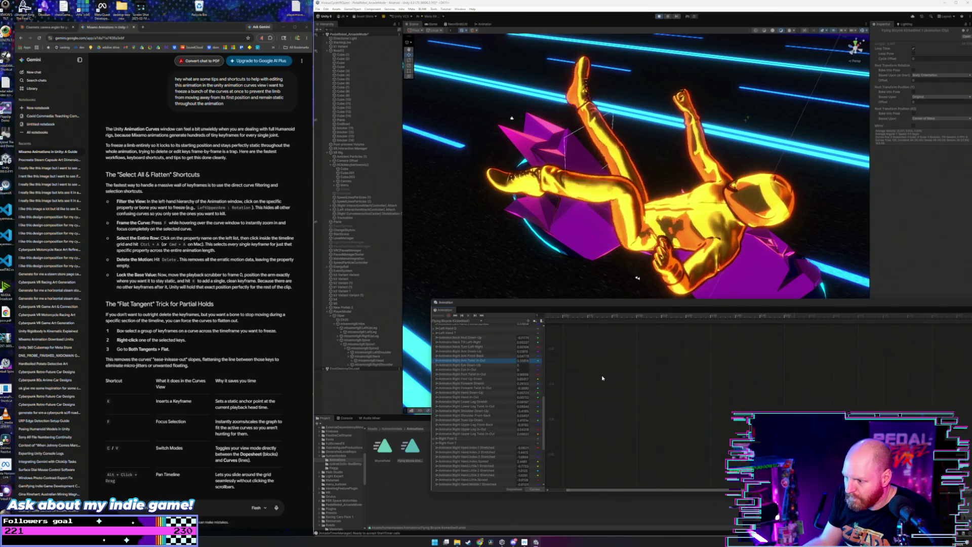
{"action": "key", "text": "f"}
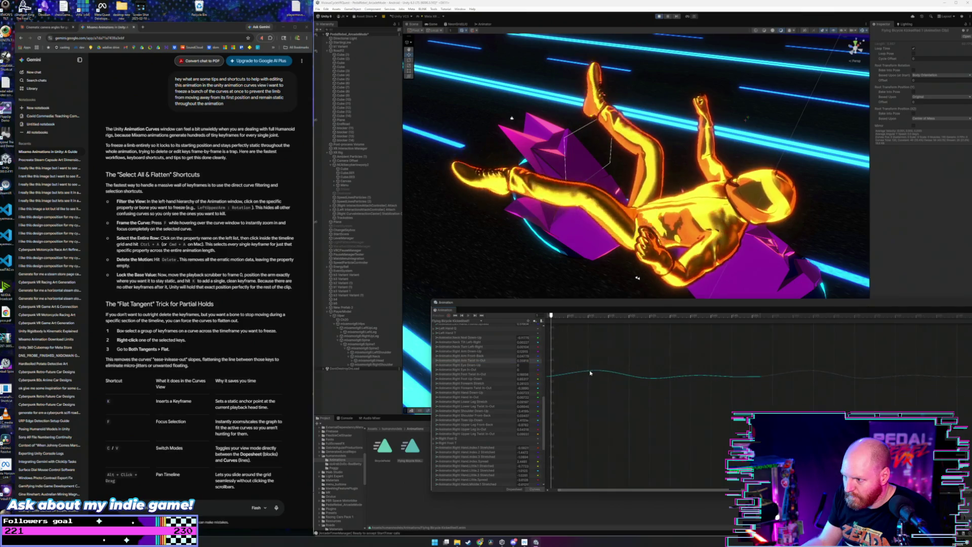
Step: Frame the selected curve and delete its keyframes
{"action": "left_click", "coordinate": [612, 372]}
{"action": "key", "text": "f"}
{"action": "mouse_move", "coordinate": [574, 339]}
{"action": "left_mouse_down"}
{"action": "mouse_move", "coordinate": [592, 360]}
{"action": "mouse_move", "coordinate": [734, 405]}
{"action": "left_mouse_up"}
{"action": "key", "text": "Delete"}
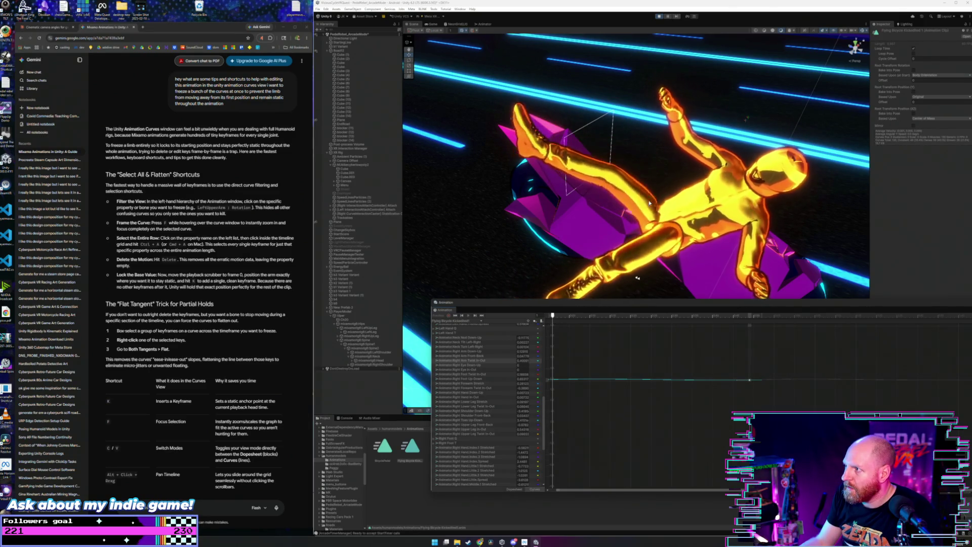
Step: Review the right arm, foot, hand and toe curves, then select all Right Shoulder Front-Back keys
{"action": "left_click", "coordinate": [469, 357]}
{"action": "left_click", "coordinate": [470, 350]}
{"action": "scroll", "coordinate": [469, 351], "scroll_direction": "up", "scroll_amount": 8}
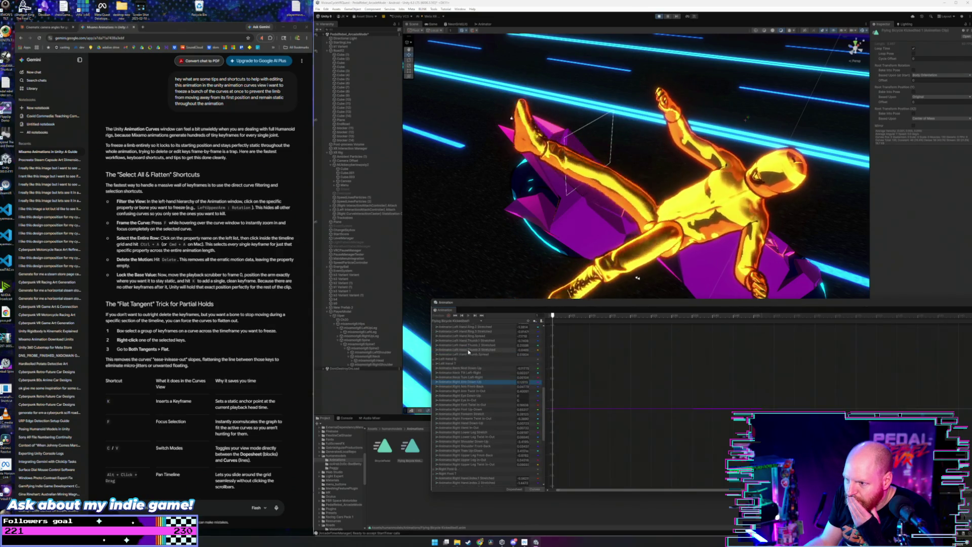
{"action": "scroll", "coordinate": [469, 355], "scroll_direction": "down", "scroll_amount": 10}
{"action": "left_click", "coordinate": [471, 346]}
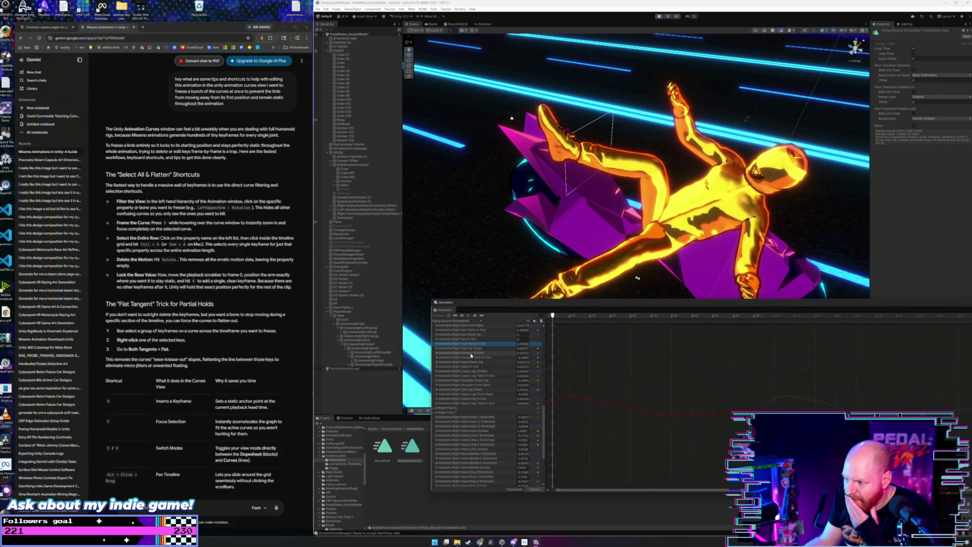
{"action": "scroll", "coordinate": [474, 351], "scroll_direction": "up", "scroll_amount": 2}
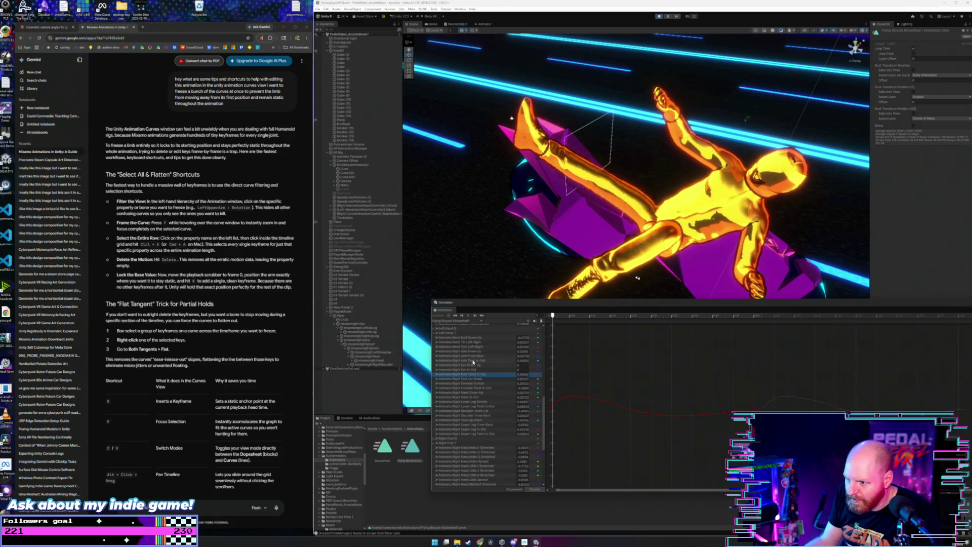
{"action": "left_click", "coordinate": [479, 361]}
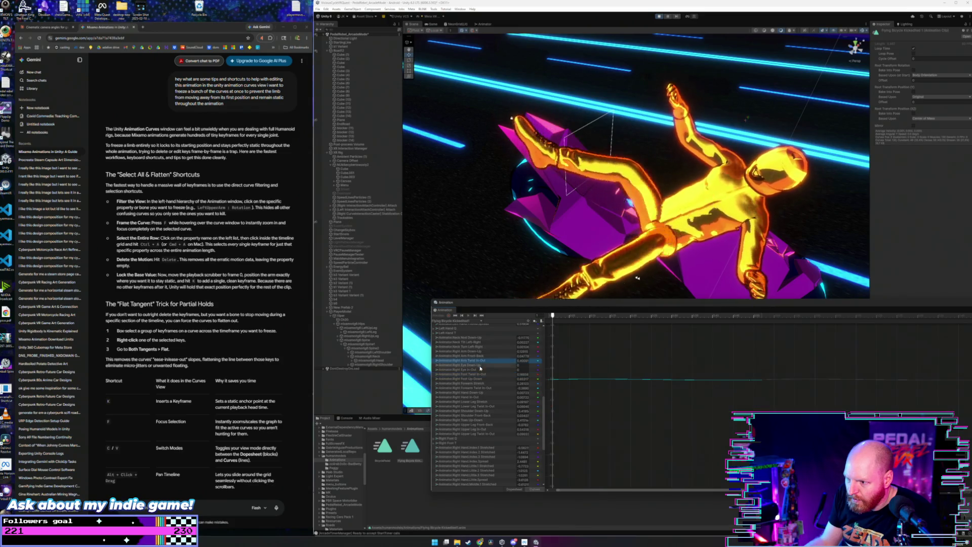
{"action": "left_click", "coordinate": [479, 394]}
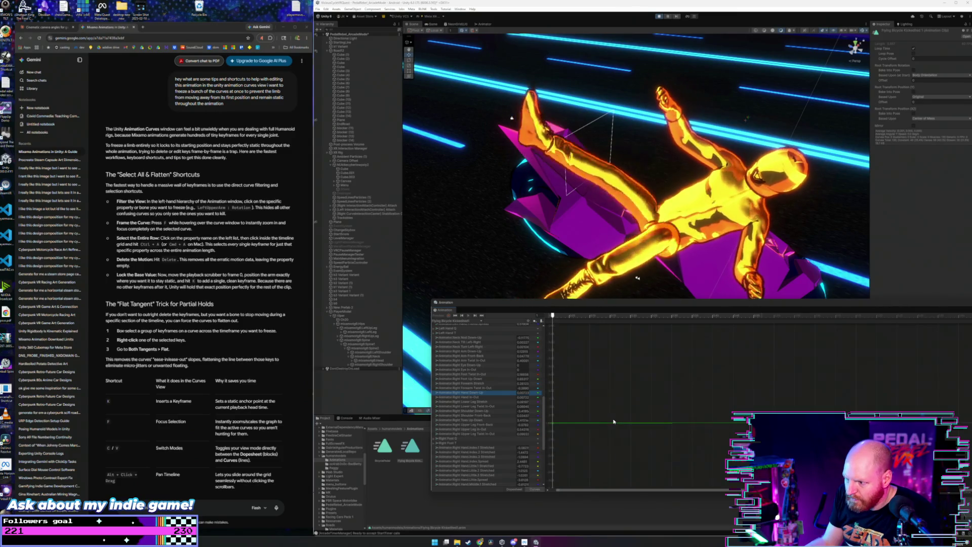
{"action": "left_click", "coordinate": [492, 421]}
{"action": "scroll", "coordinate": [492, 418], "scroll_direction": "down", "scroll_amount": 1}
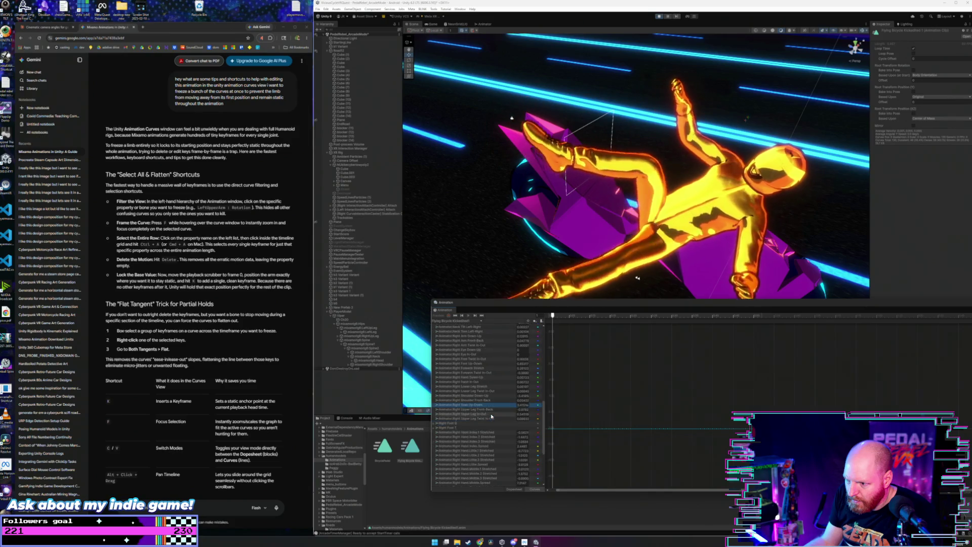
{"action": "left_click", "coordinate": [492, 401]}
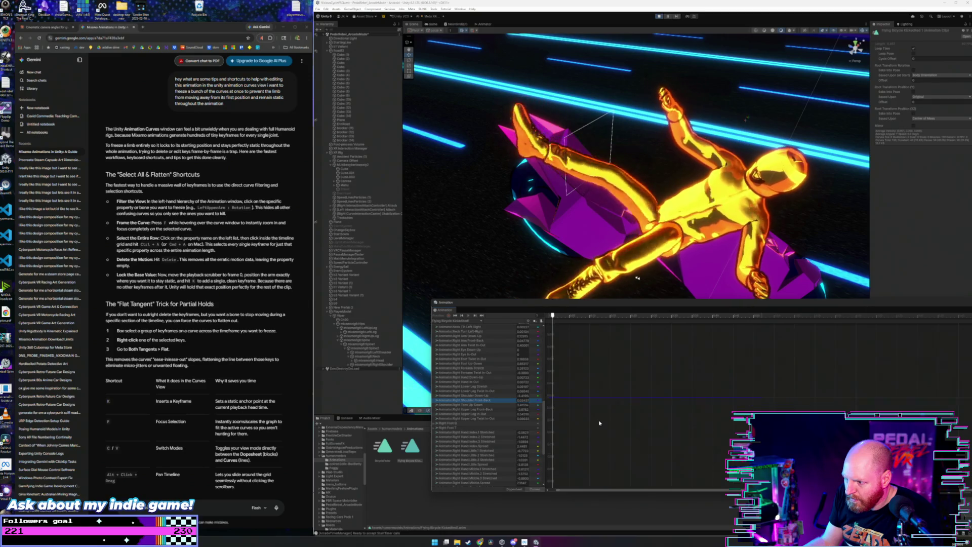
{"action": "key", "text": "ctrl+a"}
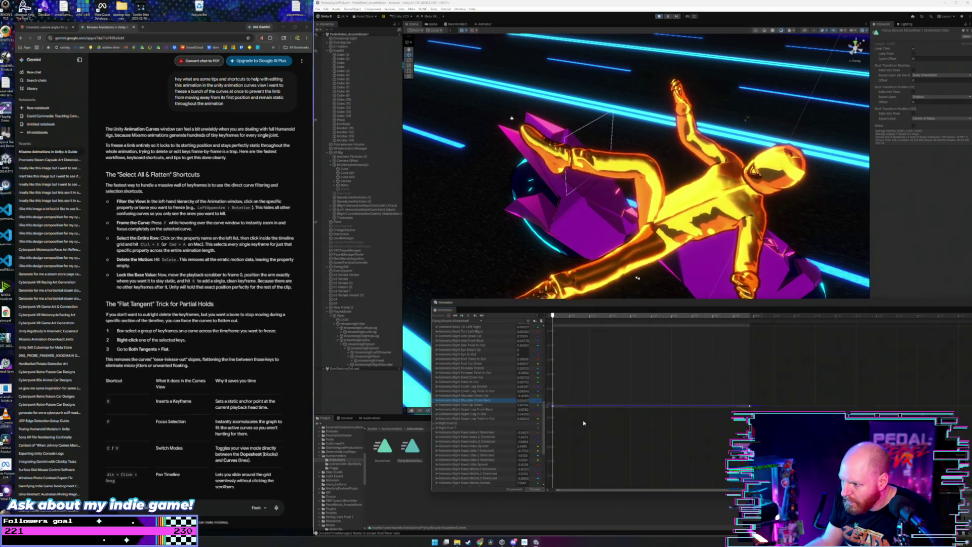
Step: Scroll to the finger curves and pick Right Hand Index.1 Stretched
{"action": "scroll", "coordinate": [482, 404], "scroll_direction": "down", "scroll_amount": 3}
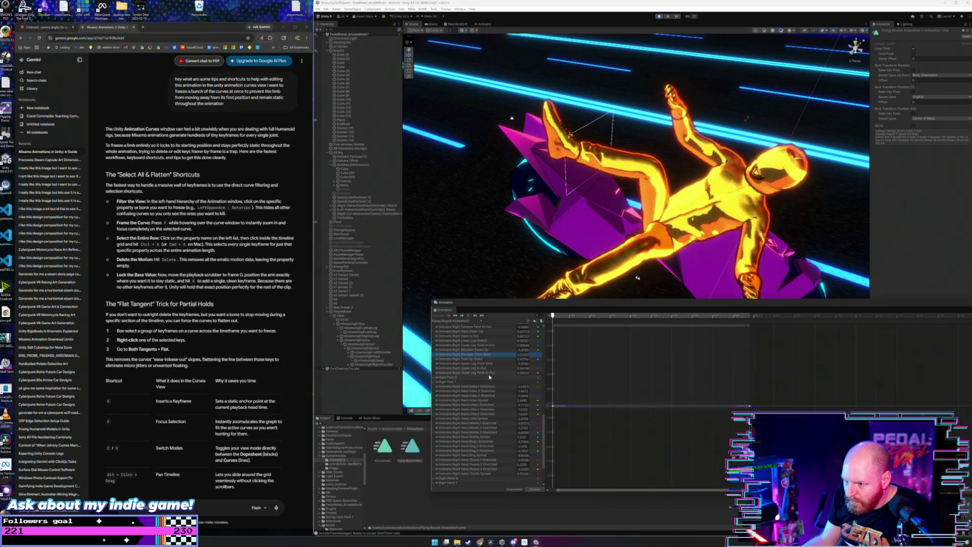
{"action": "scroll", "coordinate": [495, 390], "scroll_direction": "down", "scroll_amount": 2}
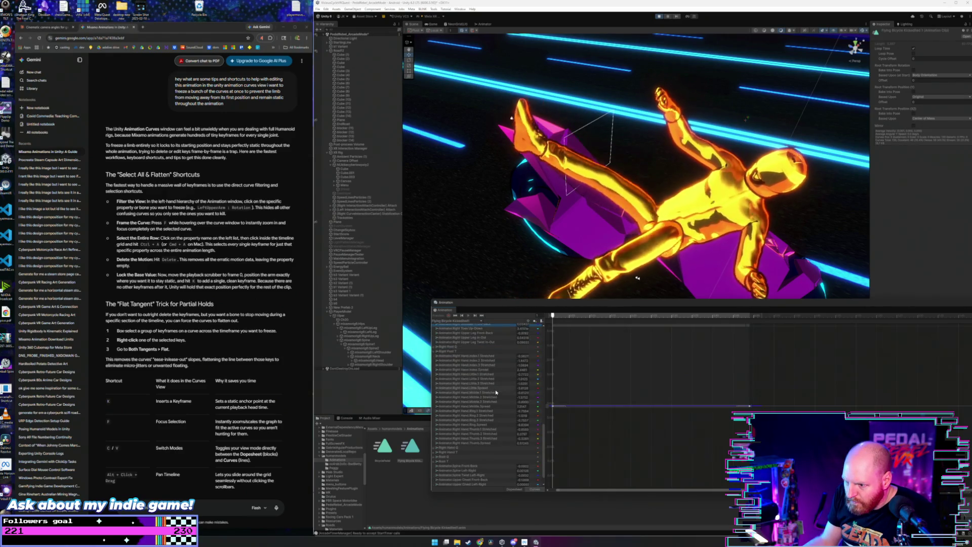
{"action": "left_click", "coordinate": [490, 443]}
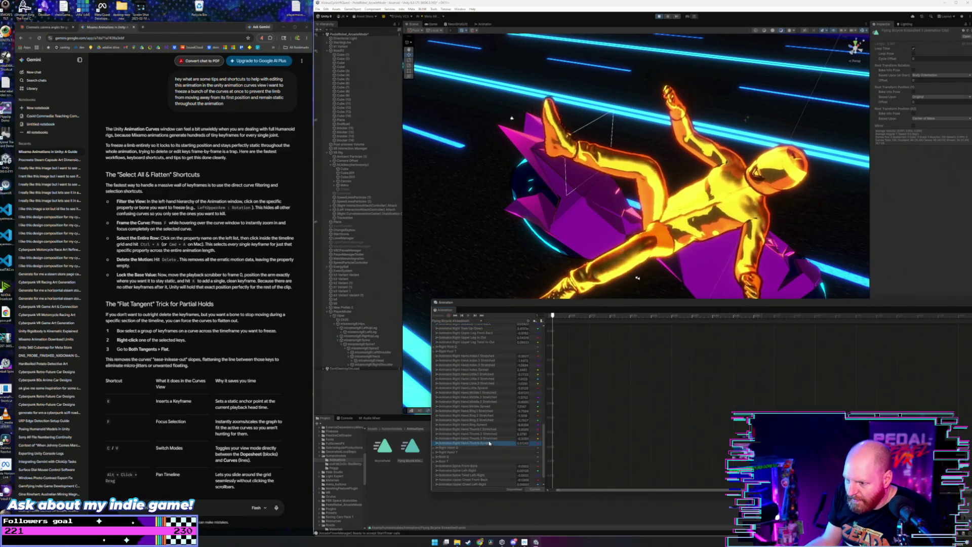
{"action": "key", "text": "Caps_Lock"}
{"action": "left_click", "coordinate": [485, 357]}
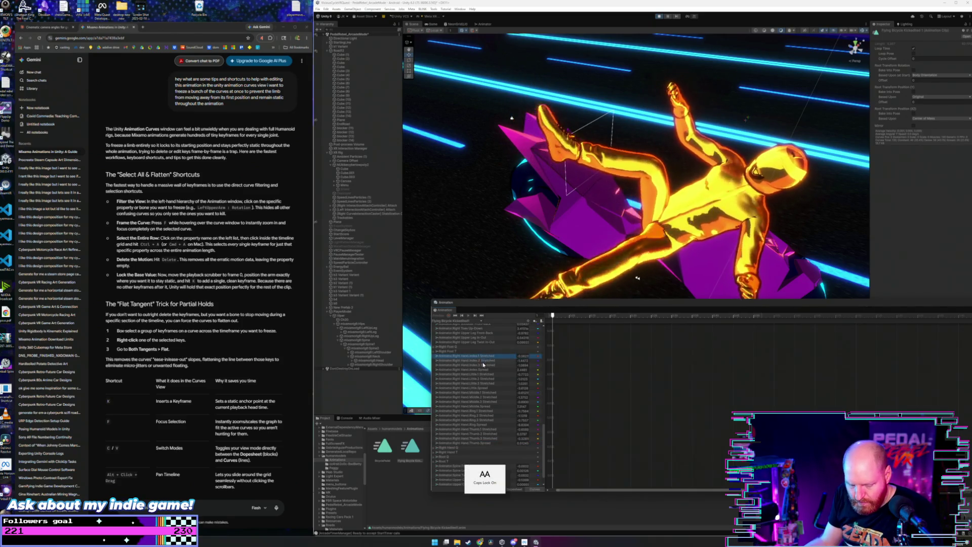
{"action": "key", "text": "Caps_Lock"}
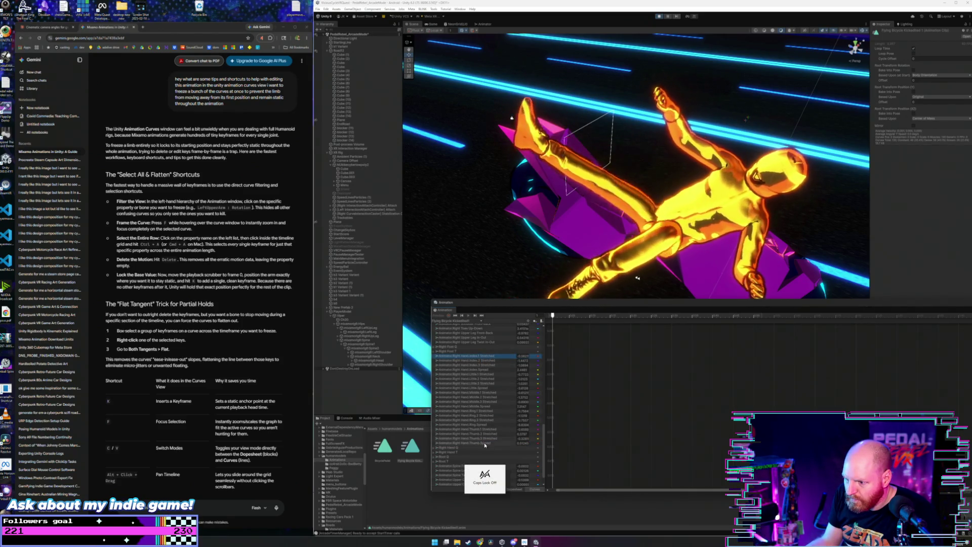
Step: Select the right-hand finger and Right Hand Q curves and frame them in the graph
{"action": "left_click", "coordinate": [486, 358], "text": "shift"}
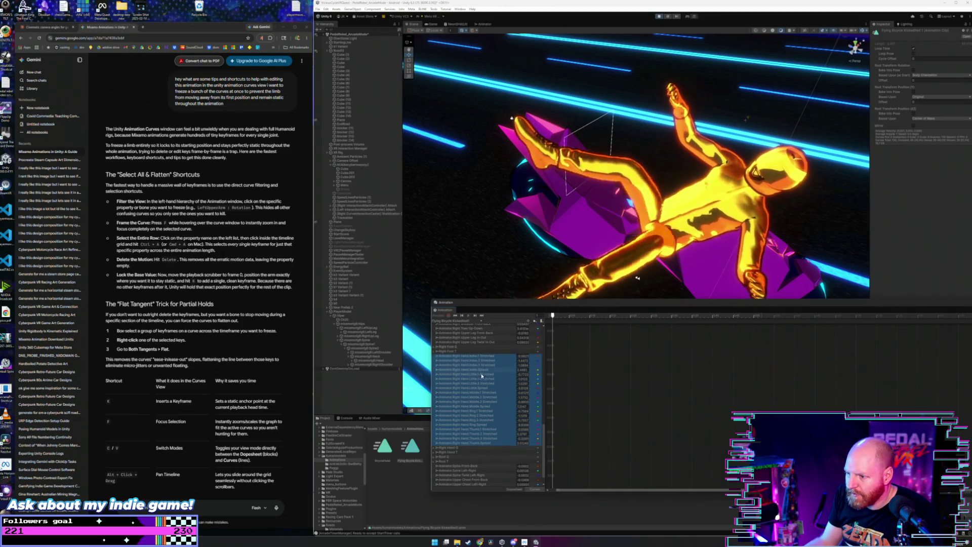
{"action": "left_click", "coordinate": [486, 358]}
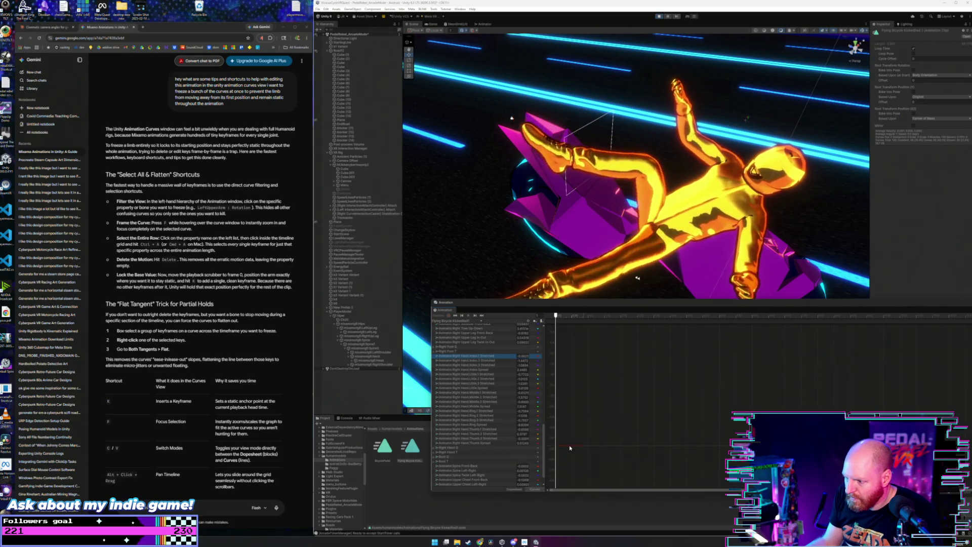
{"action": "left_click", "coordinate": [569, 445]}
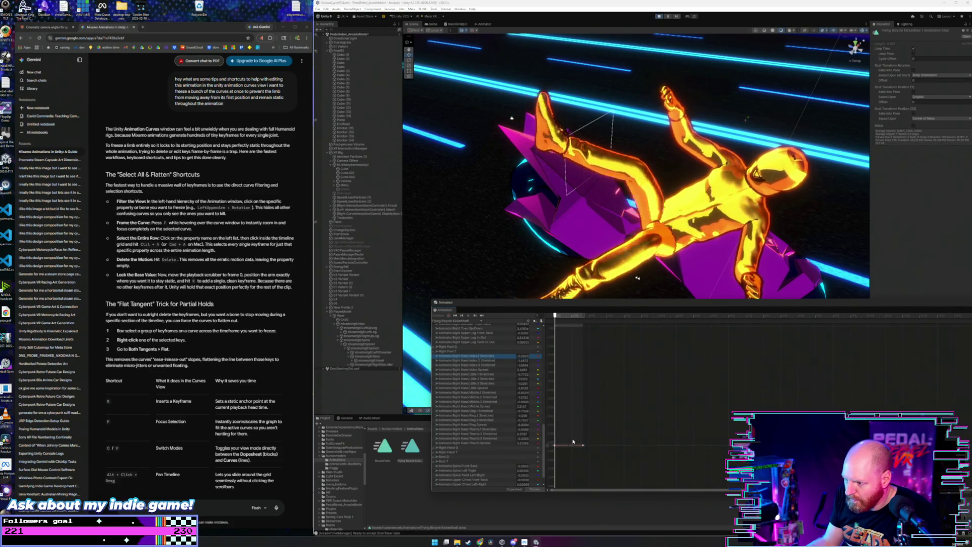
{"action": "left_click", "coordinate": [484, 366]}
{"action": "scroll", "coordinate": [502, 397], "scroll_direction": "down", "scroll_amount": 1}
{"action": "left_click", "coordinate": [491, 432]}
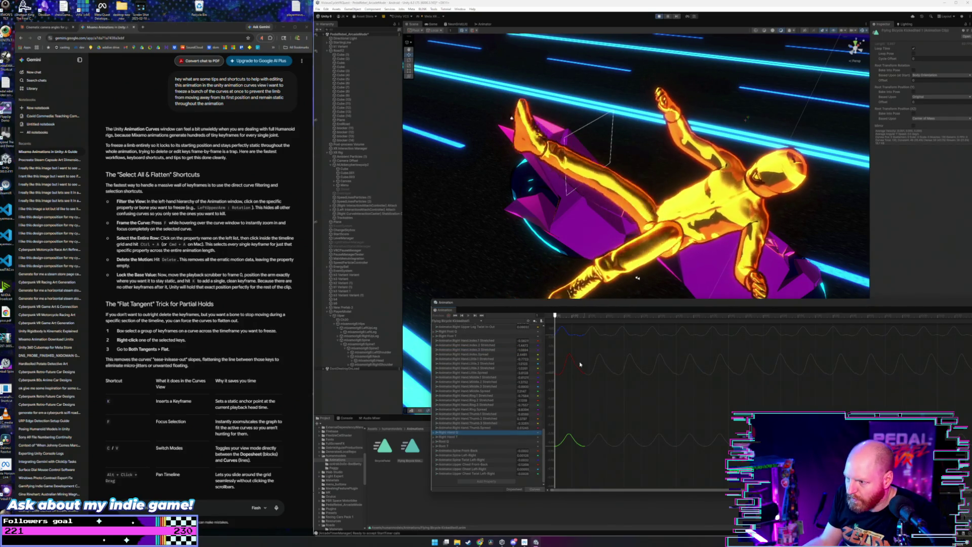
{"action": "left_click", "coordinate": [576, 396]}
{"action": "key", "text": "f"}
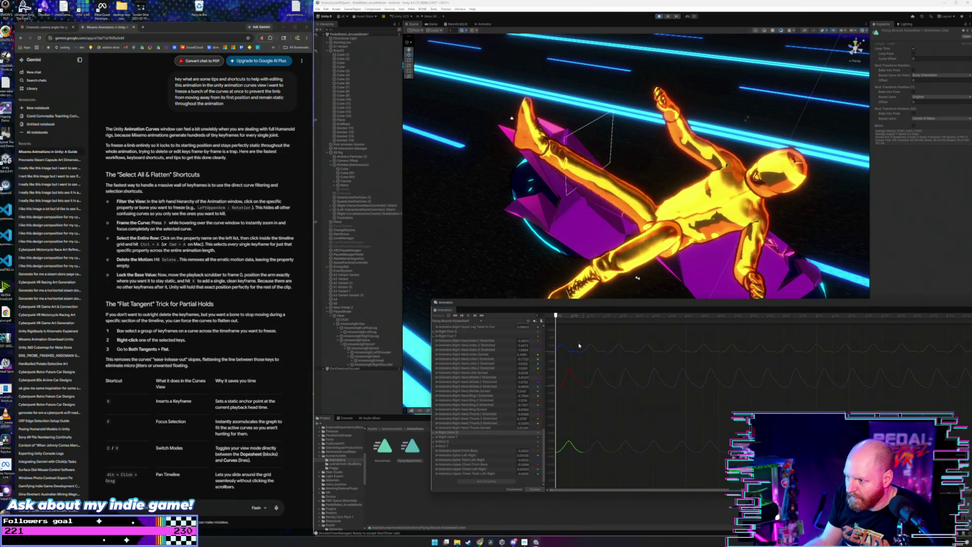
Step: Box-select the bump keyframes on the finger curves and delete them
{"action": "key", "text": "ctrl+a"}
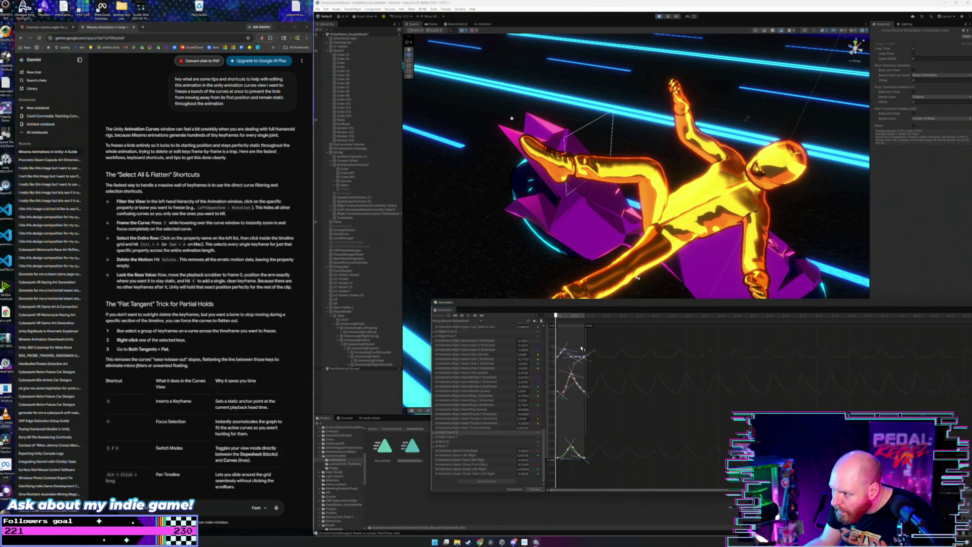
{"action": "left_click_drag", "start_coordinate": [579, 339], "coordinate": [661, 344]}
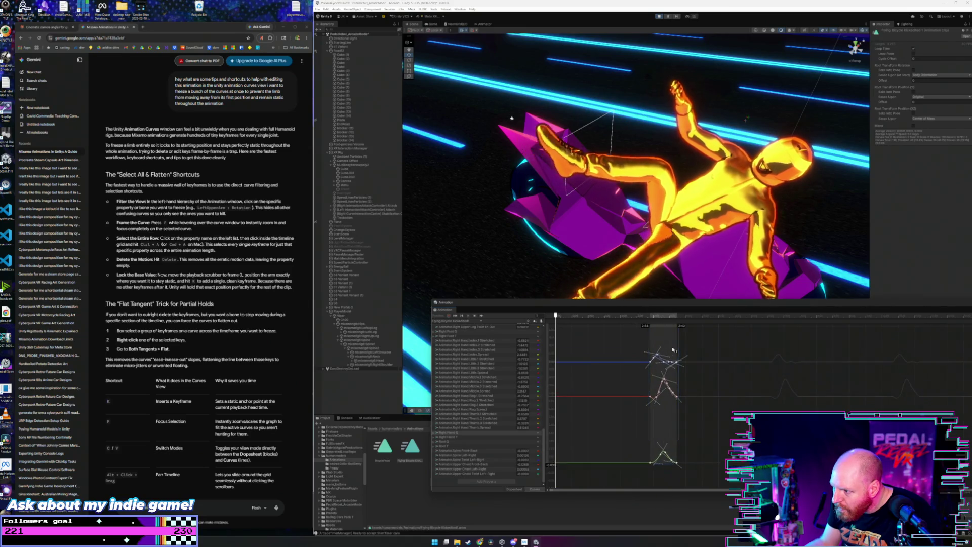
{"action": "left_click", "coordinate": [653, 351]}
{"action": "left_click_drag", "start_coordinate": [653, 350], "coordinate": [672, 462]}
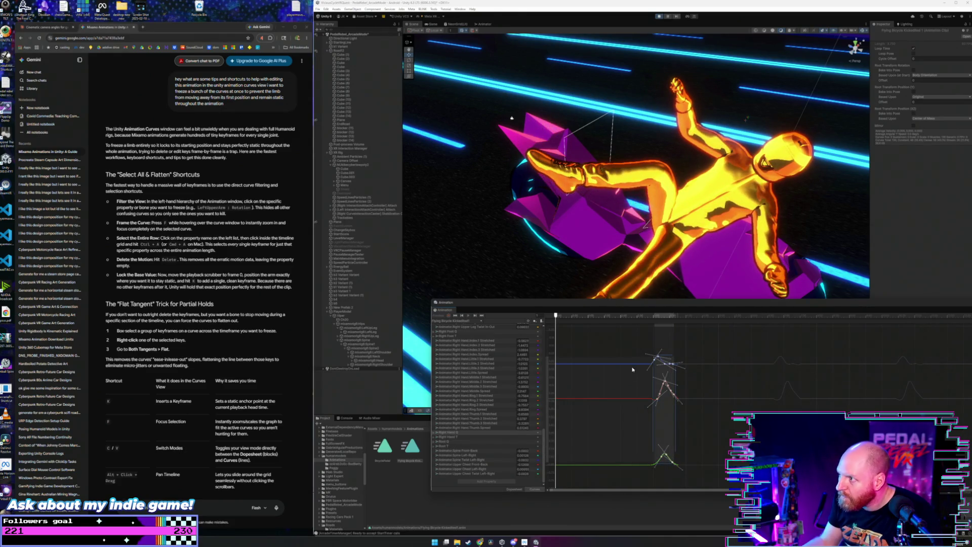
{"action": "key", "text": "Delete"}
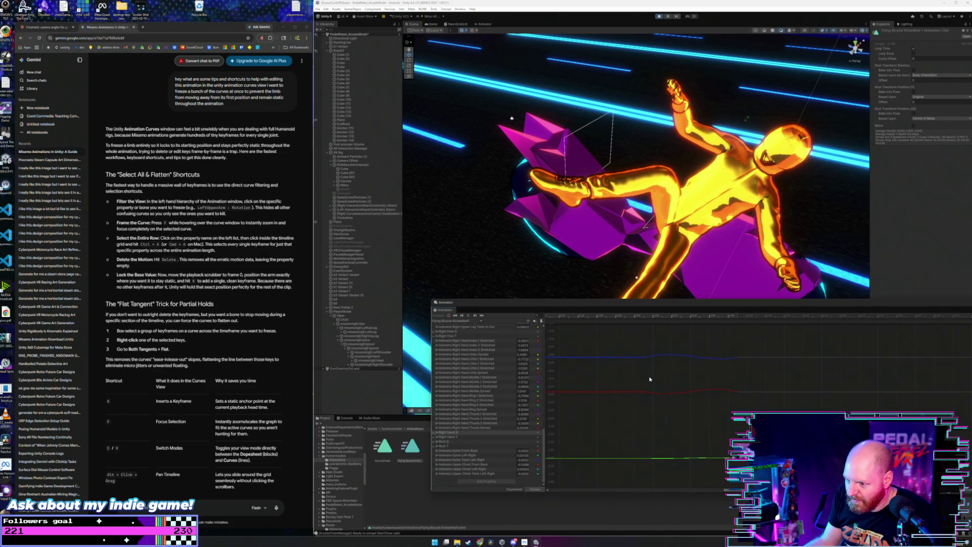
Step: Expand Right Hand Q into x, y, z, w and Right Hand T into x, y, z
{"action": "left_click", "coordinate": [435, 433]}
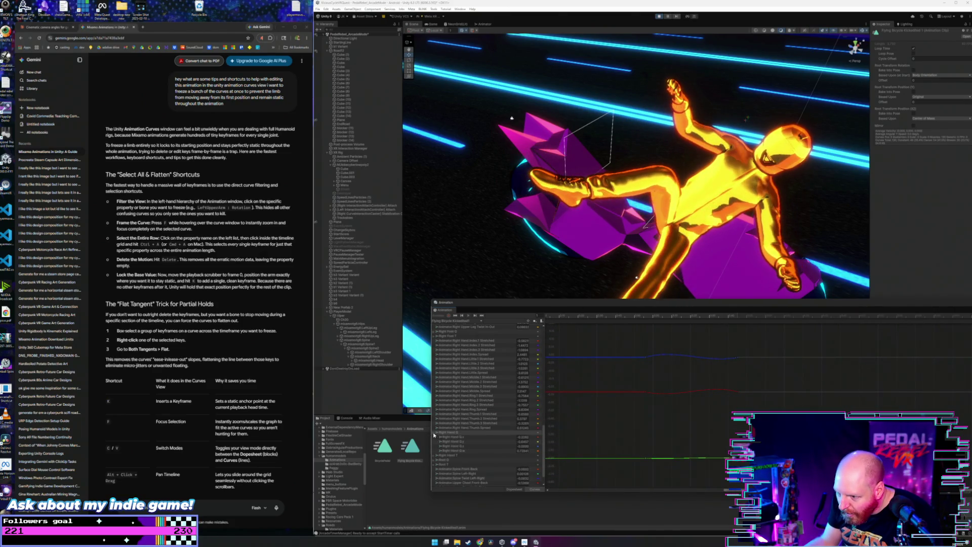
{"action": "scroll", "coordinate": [461, 427], "scroll_direction": "down", "scroll_amount": 2}
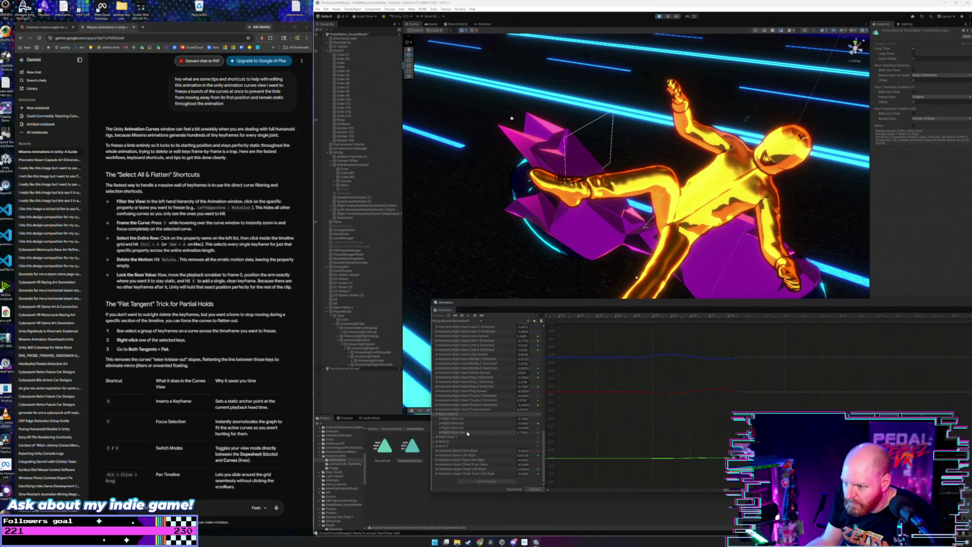
{"action": "left_click", "coordinate": [459, 438]}
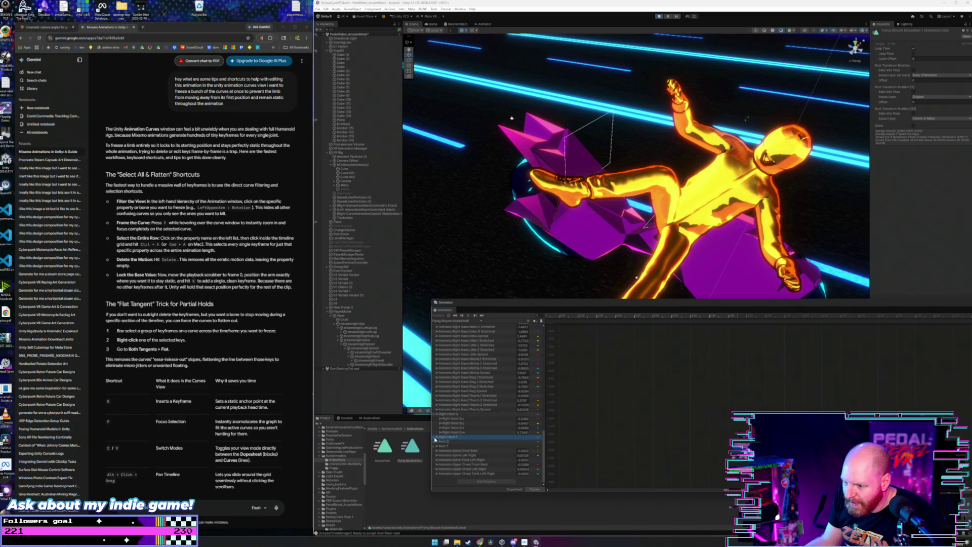
{"action": "left_click", "coordinate": [436, 437]}
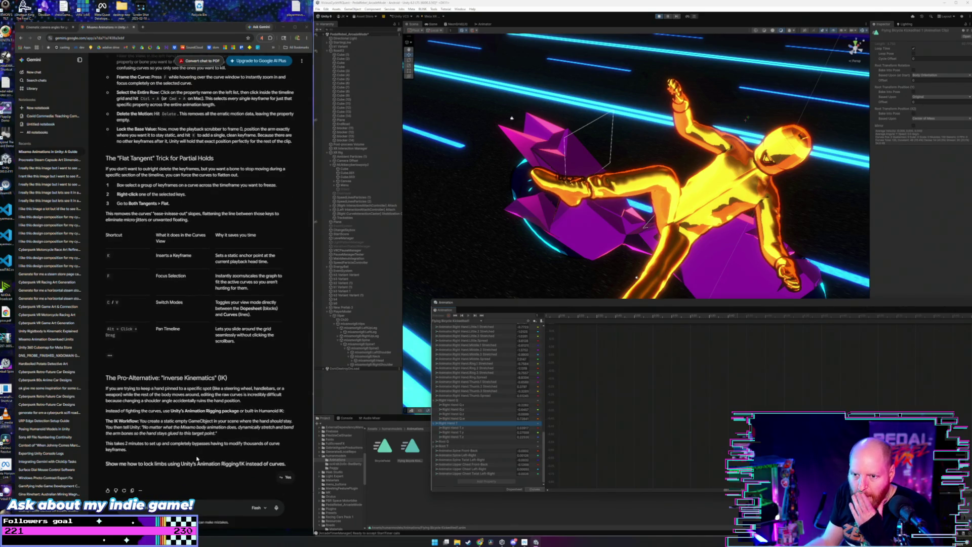
Step: Send Gemini the question about what Right Hand Q.xyzw and Right Hand T.xyz mean in curves
{"action": "left_click", "coordinate": [637, 278]}
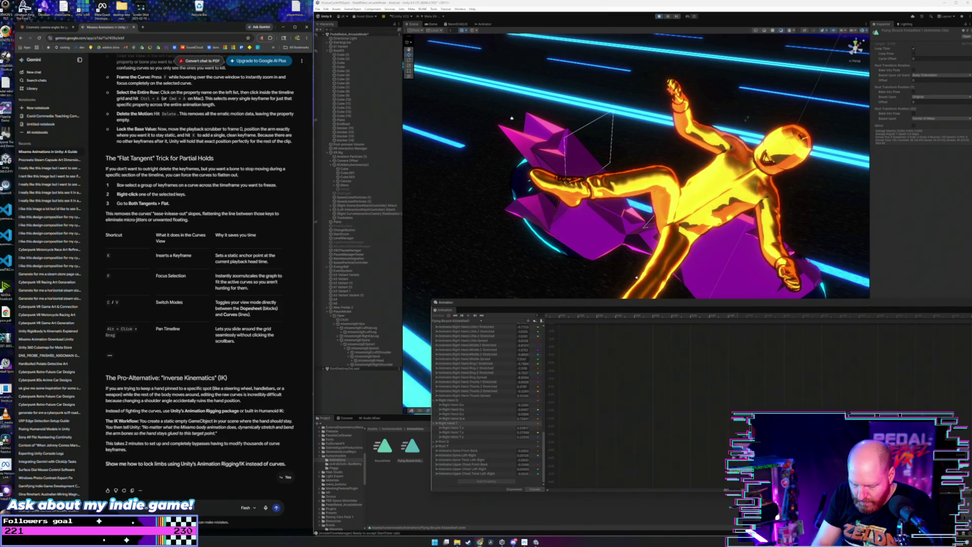
{"action": "type", "text": "ight hand T"}
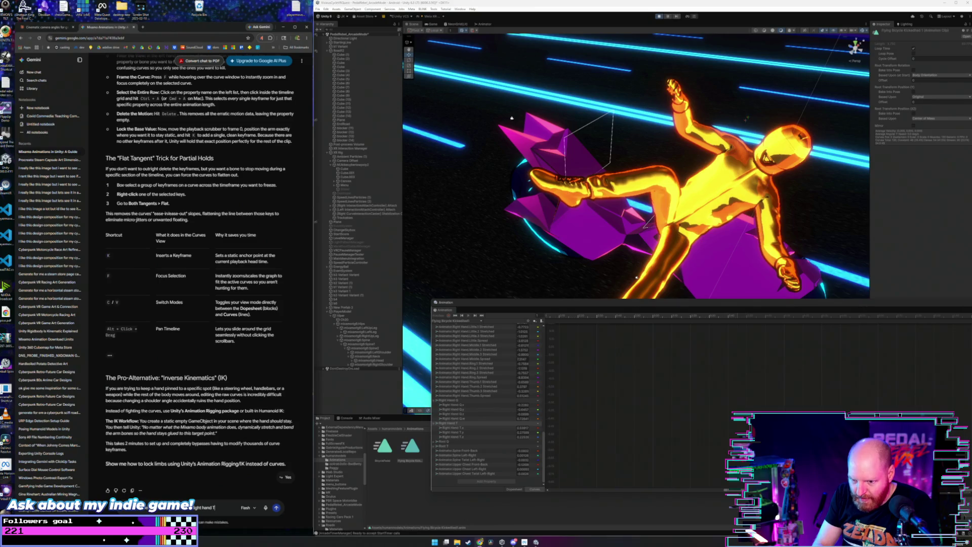
{"action": "type", "text": ".xyz mean in the rig"}
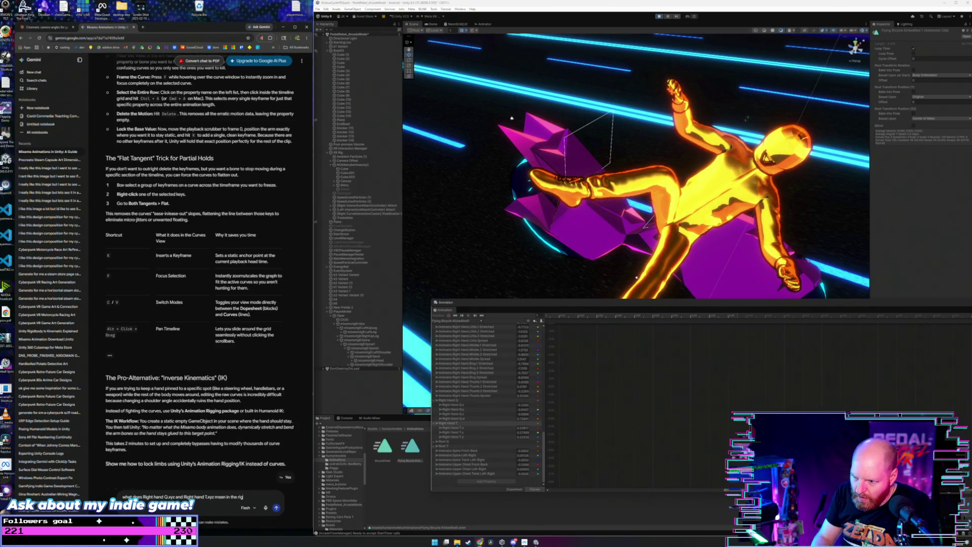
{"action": "type", "text": "curves"}
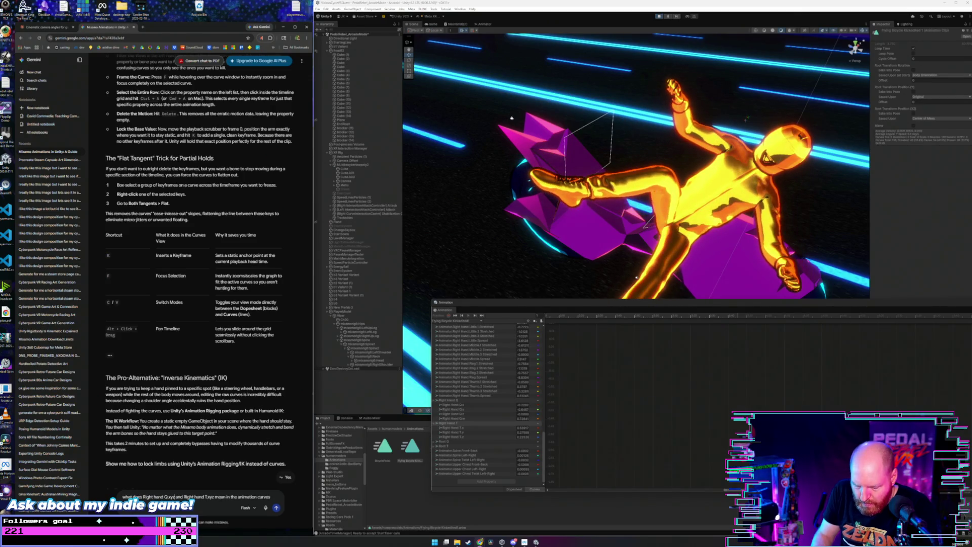
{"action": "key", "text": "Return"}
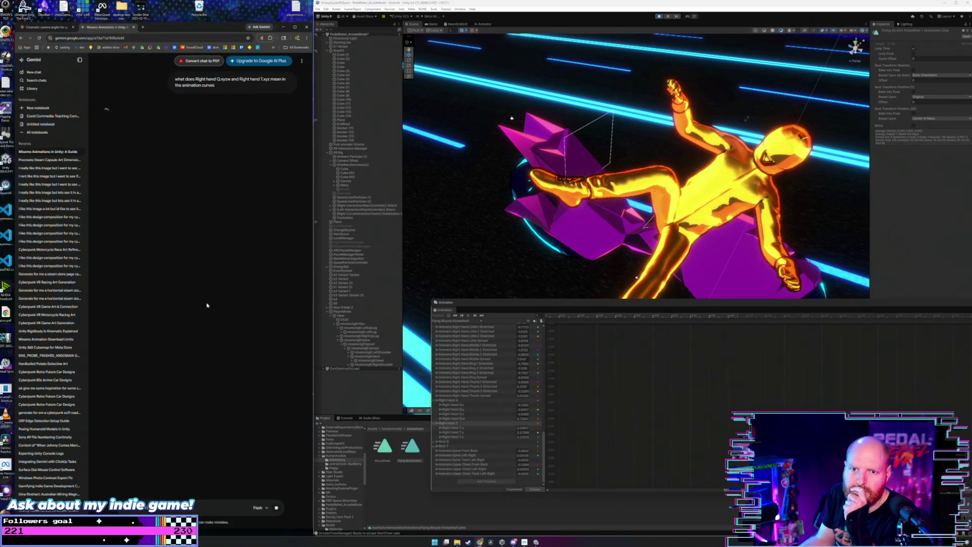
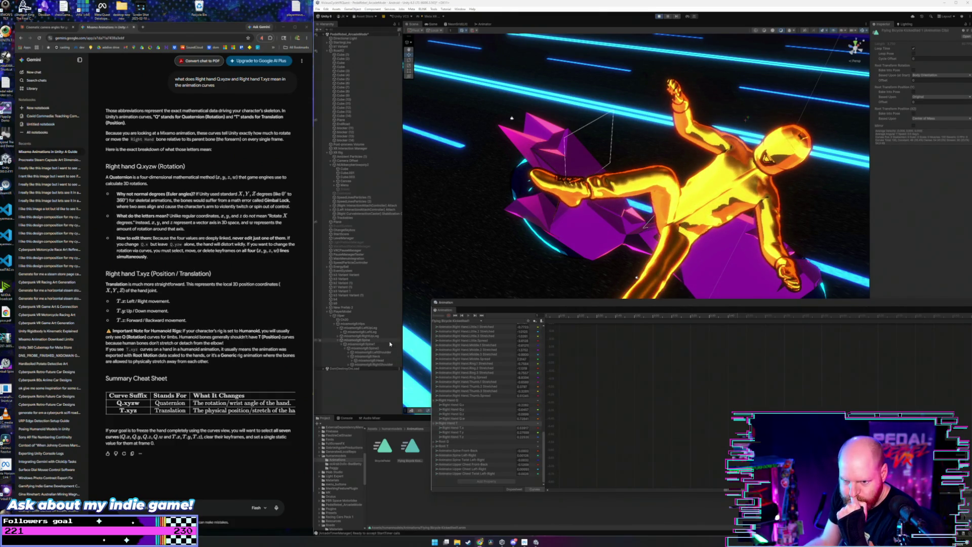
Step: Flatten the tangents of the Right Hand Q red curve to remove its dip and end bump
{"action": "left_click", "coordinate": [482, 400]}
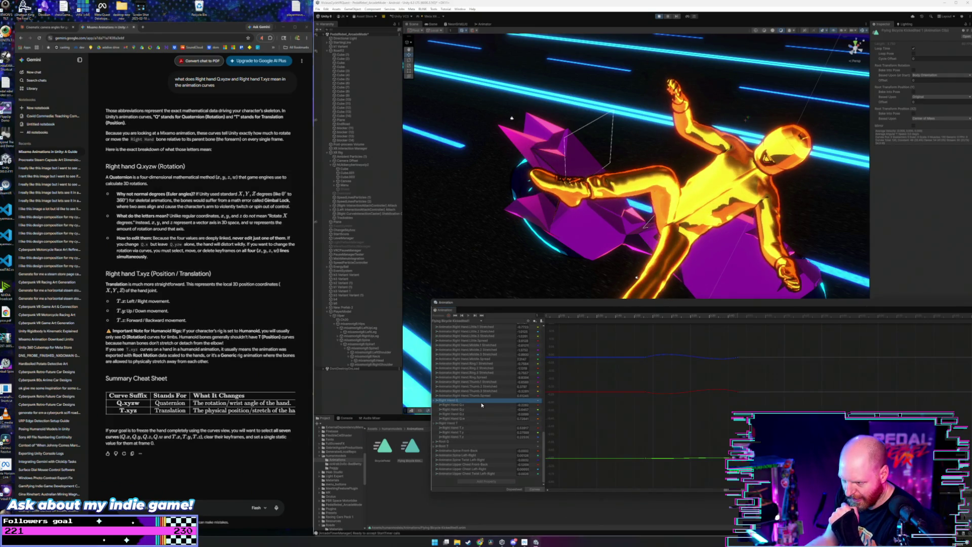
{"action": "left_click", "coordinate": [646, 358]}
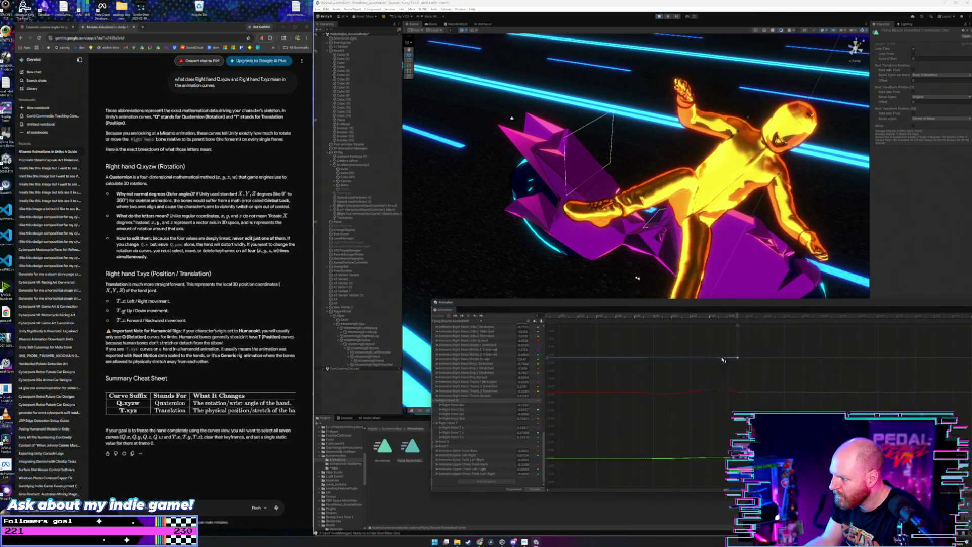
{"action": "left_click", "coordinate": [646, 391]}
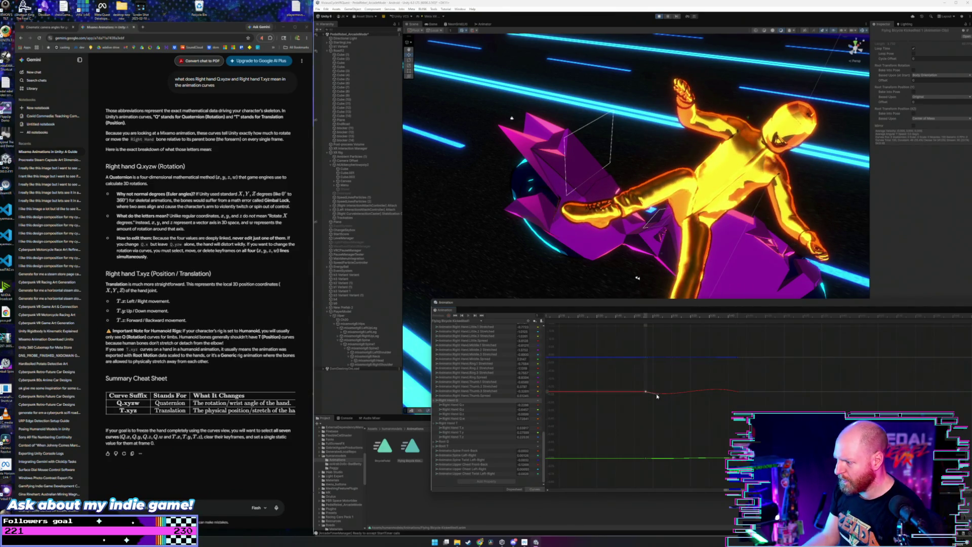
{"action": "left_click_drag", "start_coordinate": [657, 395], "coordinate": [664, 392]}
{"action": "left_click", "coordinate": [737, 391]}
{"action": "left_click_drag", "start_coordinate": [725, 391], "coordinate": [706, 389]}
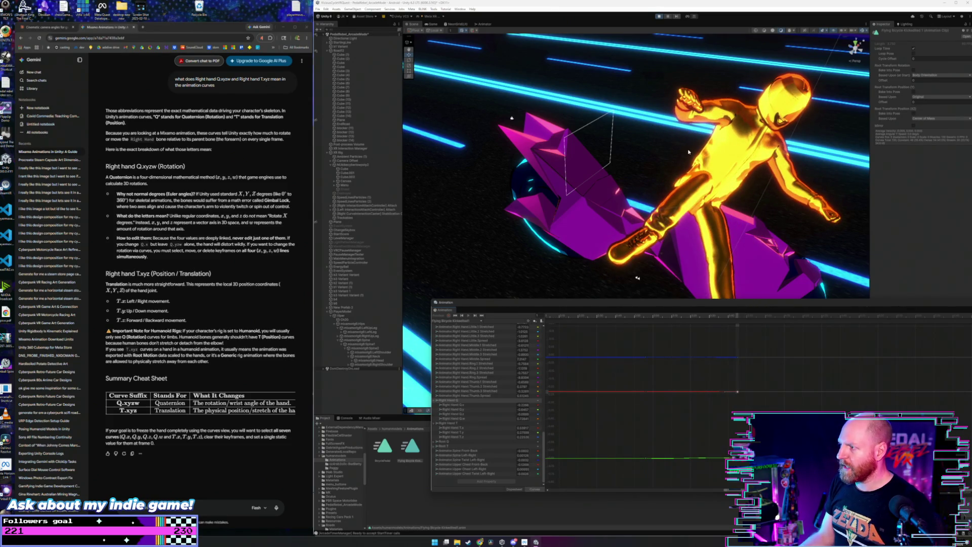
Step: Orbit around the rider, move the animation editor left, and run the game to test
{"action": "mouse_move", "coordinate": [689, 152]}
{"action": "left_mouse_down"}
{"action": "mouse_move", "coordinate": [777, 148]}
{"action": "mouse_move", "coordinate": [794, 176]}
{"action": "left_mouse_up"}
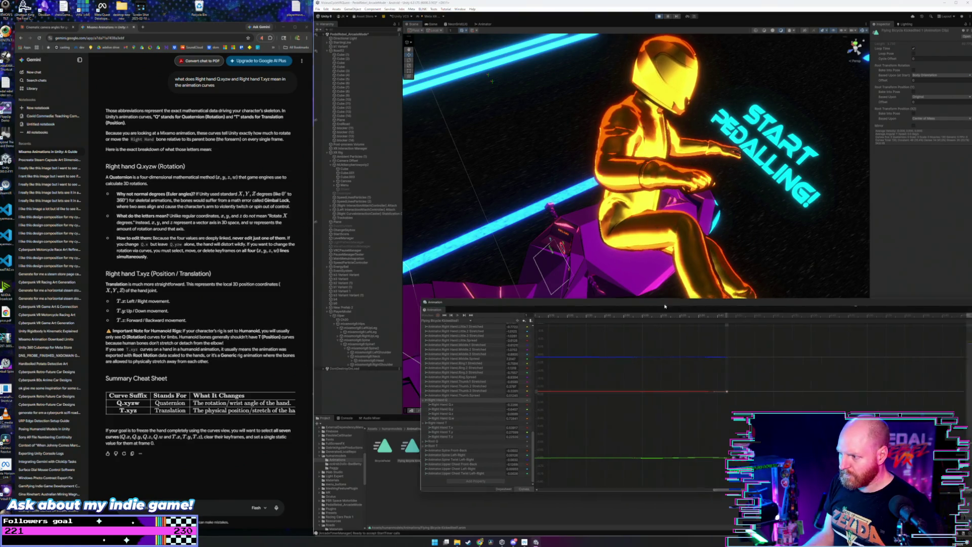
{"action": "left_click_drag", "start_coordinate": [672, 300], "coordinate": [485, 297]}
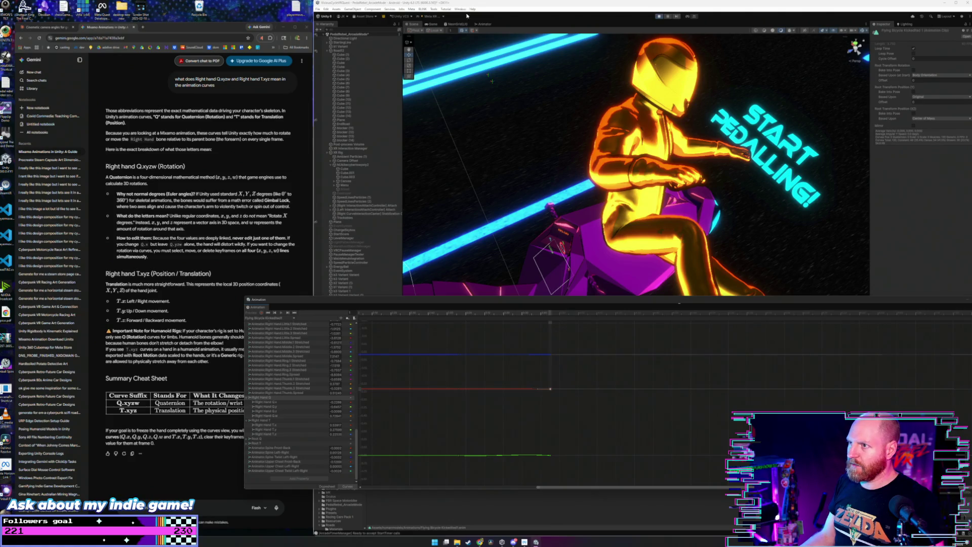
{"action": "left_click", "coordinate": [659, 17]}
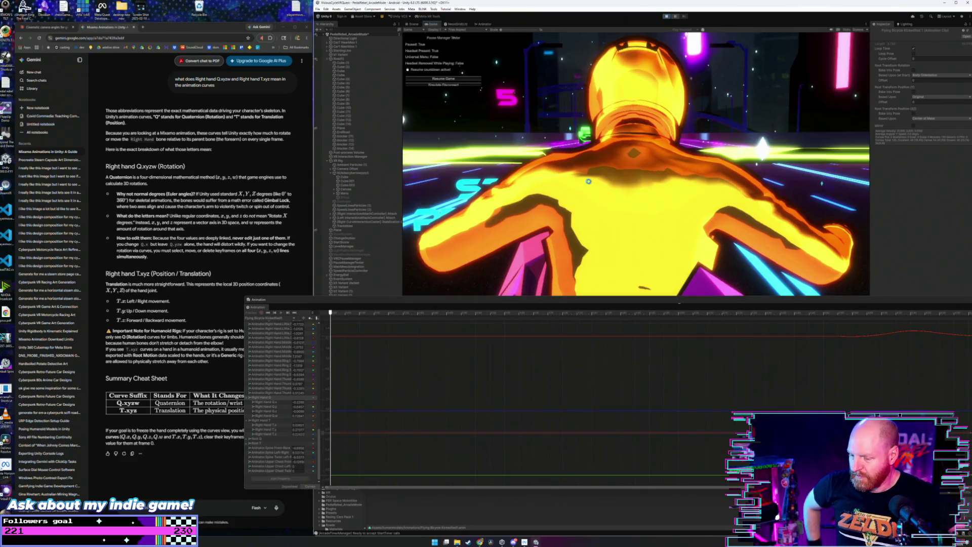
Step: Back in the Scene view, select all right-hand keyframes and drag them upward so the arms reach forward
{"action": "left_click", "coordinate": [415, 25]}
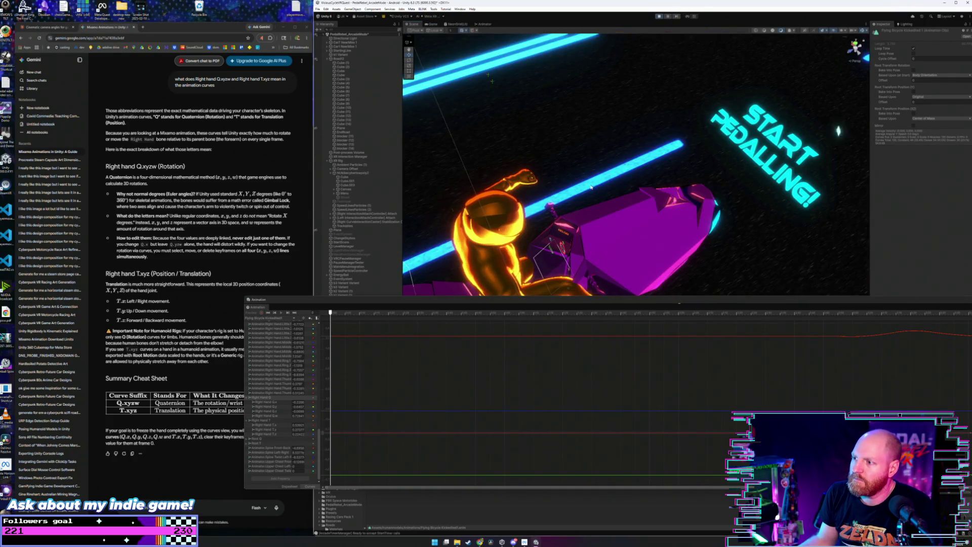
{"action": "mouse_move", "coordinate": [572, 188]}
{"action": "left_mouse_down"}
{"action": "mouse_move", "coordinate": [535, 152]}
{"action": "mouse_move", "coordinate": [524, 167]}
{"action": "left_mouse_up"}
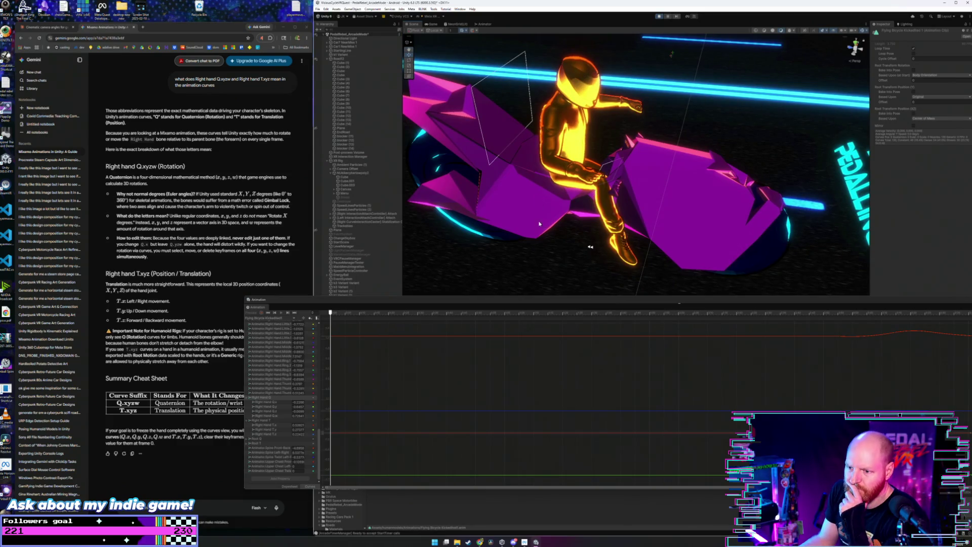
{"action": "scroll", "coordinate": [586, 339], "scroll_direction": "down", "scroll_amount": 1}
{"action": "scroll", "coordinate": [608, 349], "scroll_direction": "up", "scroll_amount": 1}
{"action": "scroll", "coordinate": [647, 358], "scroll_direction": "down", "scroll_amount": 3}
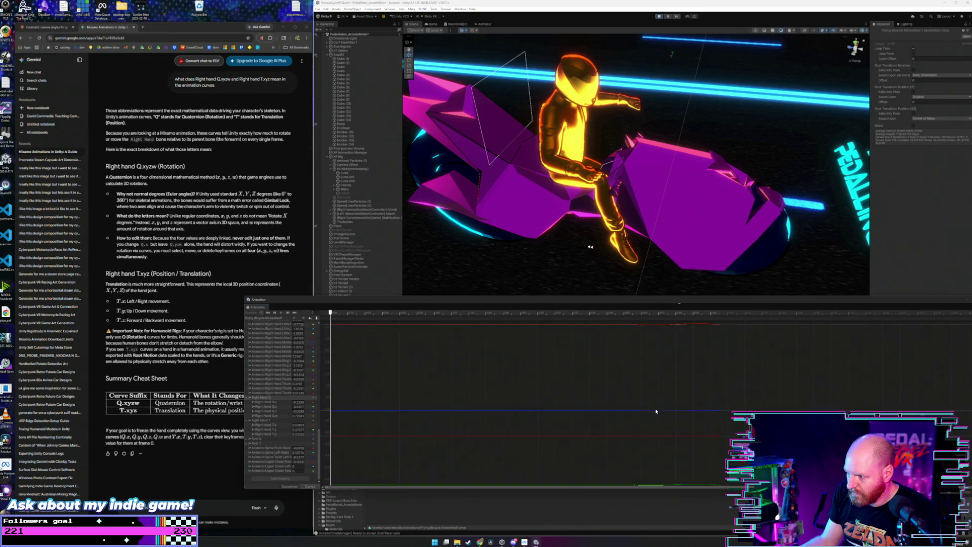
{"action": "key", "text": "ctrl+a"}
{"action": "mouse_move", "coordinate": [667, 354]}
{"action": "left_mouse_down"}
{"action": "mouse_move", "coordinate": [672, 388]}
{"action": "mouse_move", "coordinate": [640, 379]}
{"action": "mouse_move", "coordinate": [624, 334]}
{"action": "left_mouse_up"}
{"action": "scroll", "coordinate": [659, 391], "scroll_direction": "down", "scroll_amount": 5}
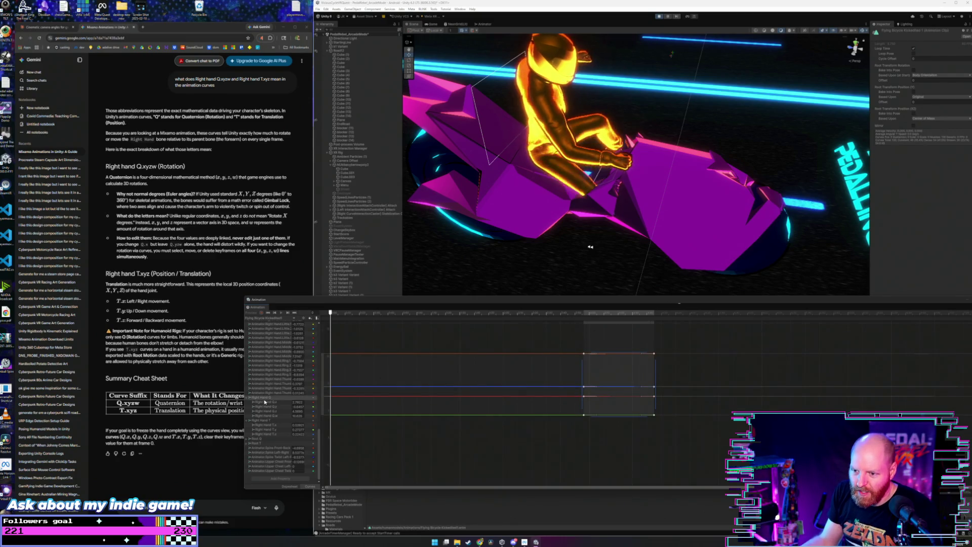
Step: Clear the keyframe and clip selection and dock the animation editor at the bottom
{"action": "left_click", "coordinate": [267, 399]}
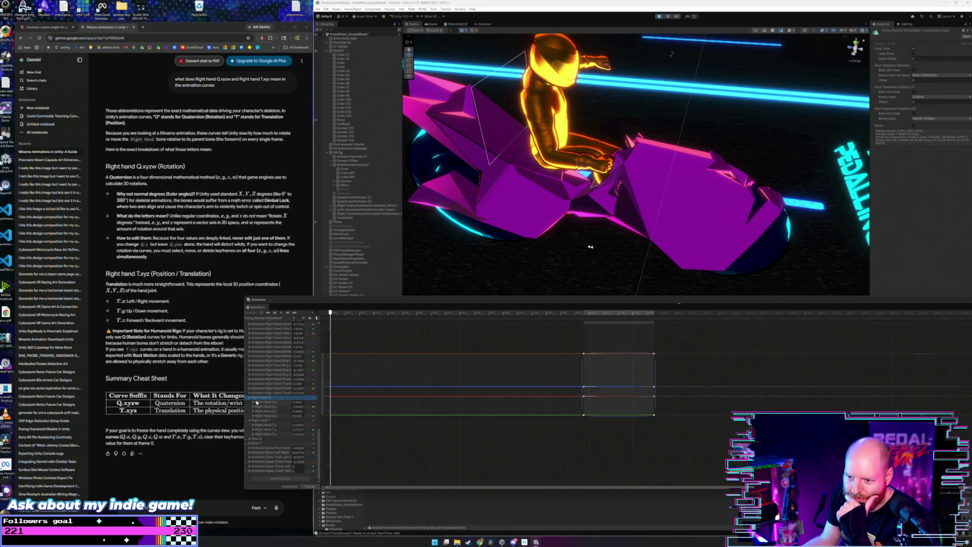
{"action": "left_click", "coordinate": [266, 398]}
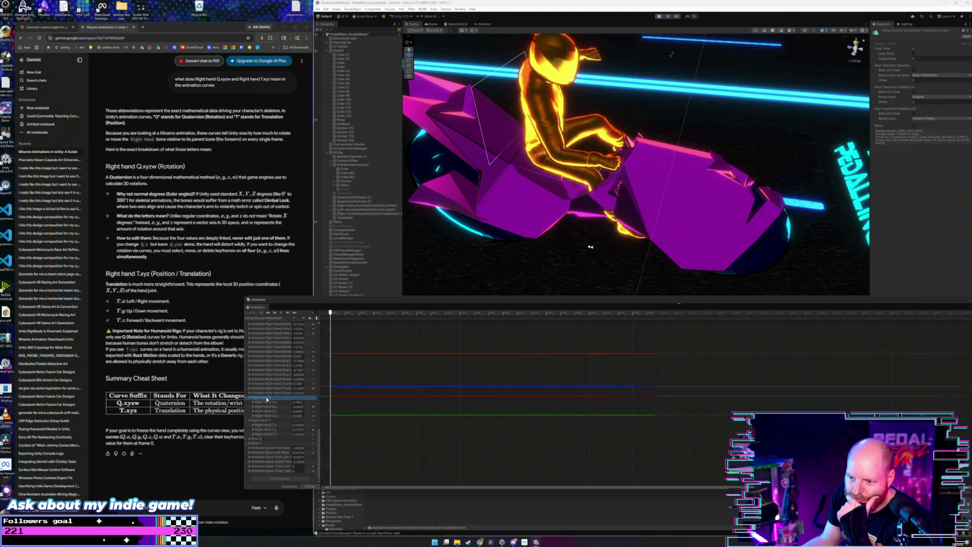
{"action": "left_click", "coordinate": [417, 495]}
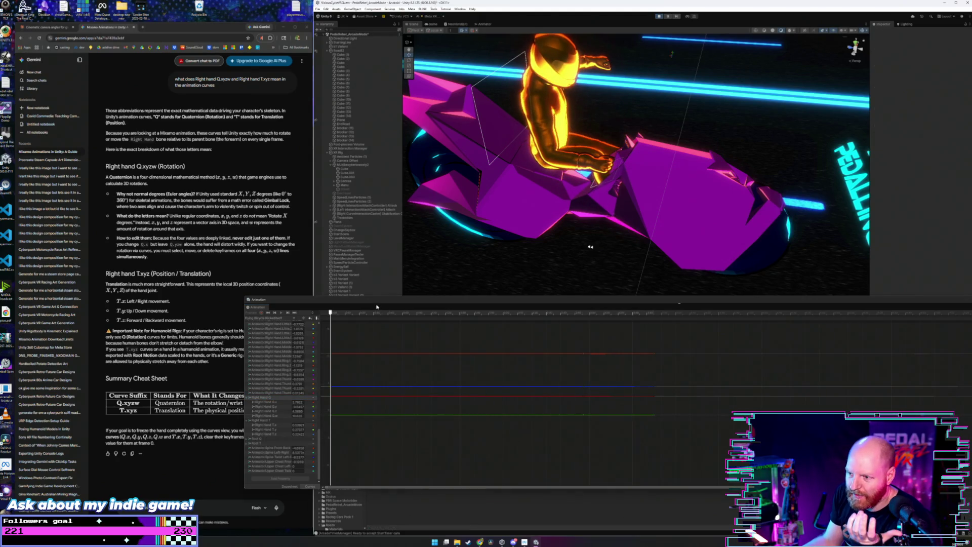
{"action": "mouse_move", "coordinate": [382, 303]}
{"action": "left_mouse_down"}
{"action": "mouse_move", "coordinate": [322, 203]}
{"action": "mouse_move", "coordinate": [366, 448]}
{"action": "mouse_move", "coordinate": [347, 451]}
{"action": "left_mouse_up"}
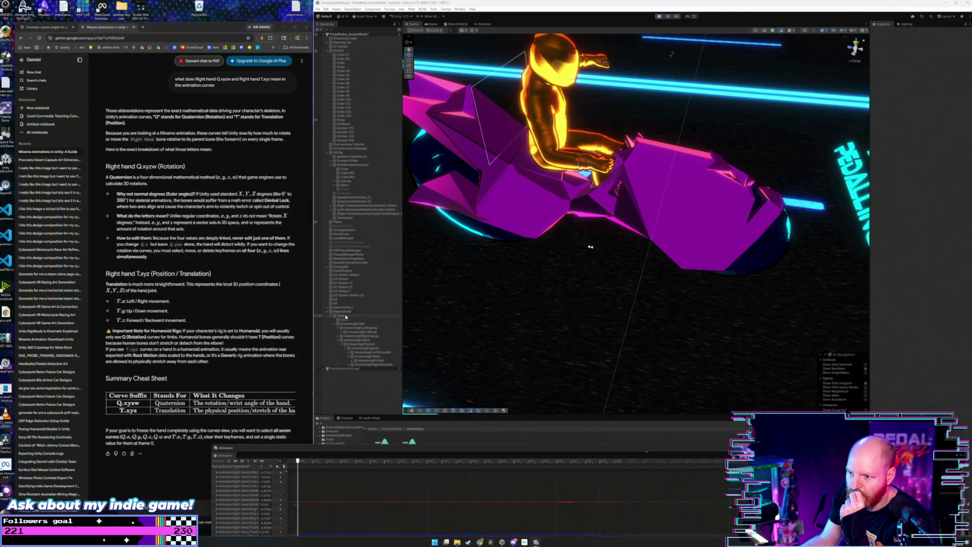
Step: Select Viper, then open the Pedalling animator controller from the humanmodels folder
{"action": "left_click", "coordinate": [346, 317]}
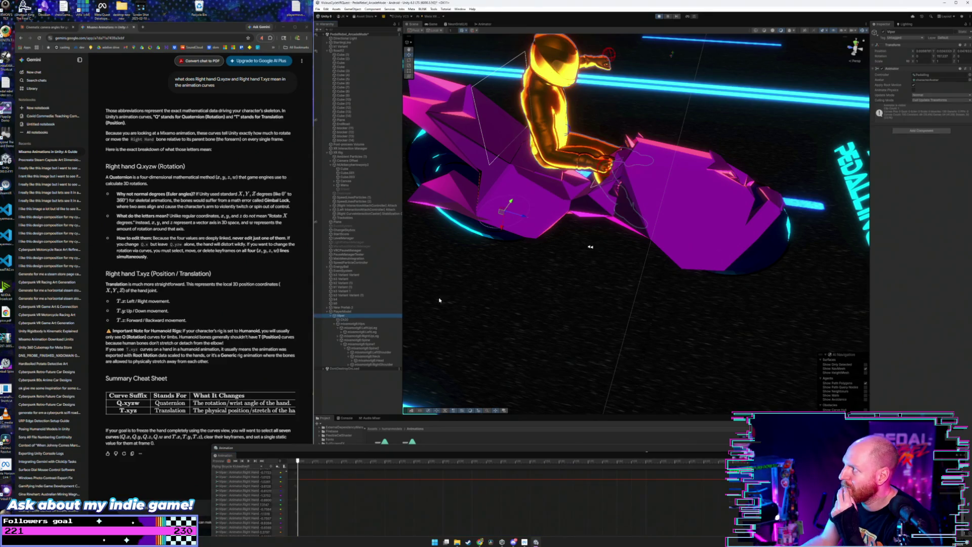
{"action": "left_click_drag", "start_coordinate": [376, 452], "coordinate": [383, 508]}
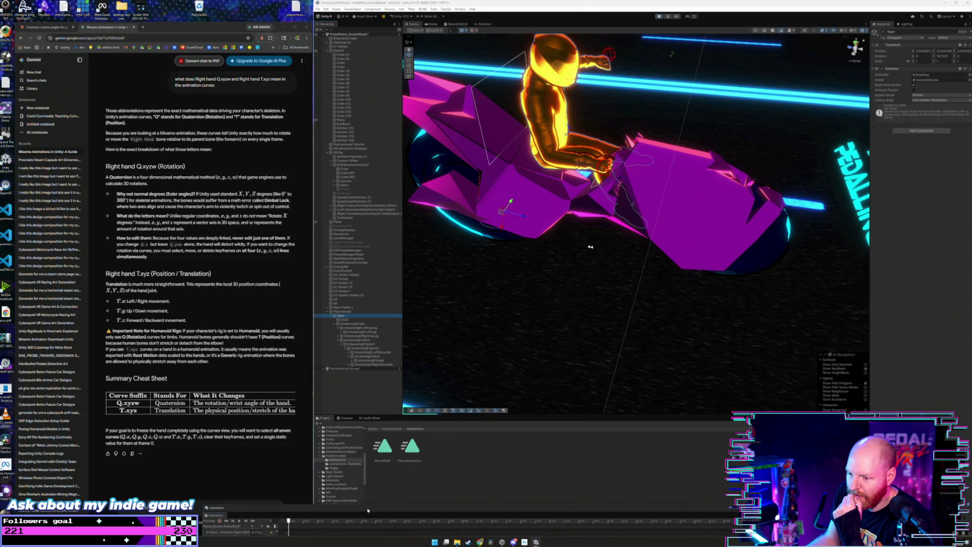
{"action": "left_click", "coordinate": [390, 430]}
{"action": "scroll", "coordinate": [489, 468], "scroll_direction": "down", "scroll_amount": 1}
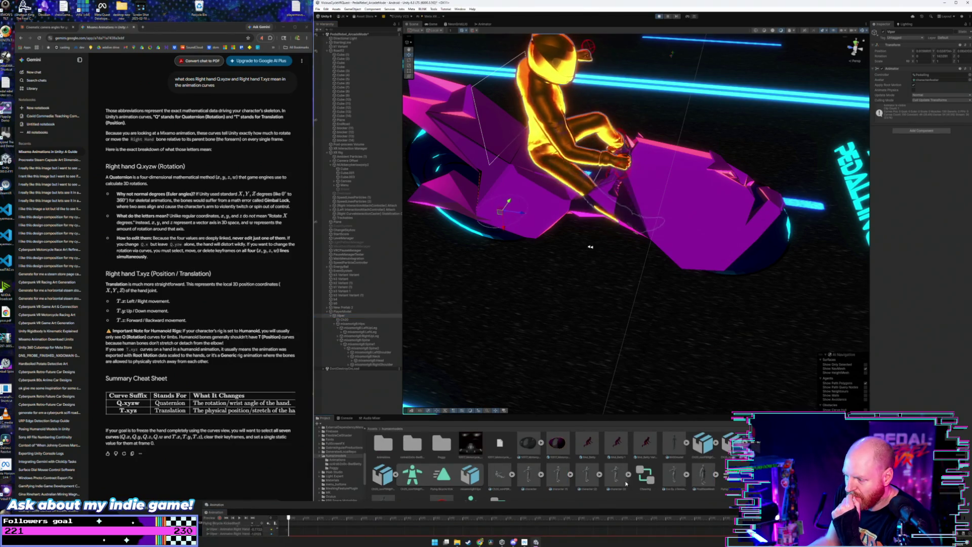
{"action": "left_click", "coordinate": [499, 500]}
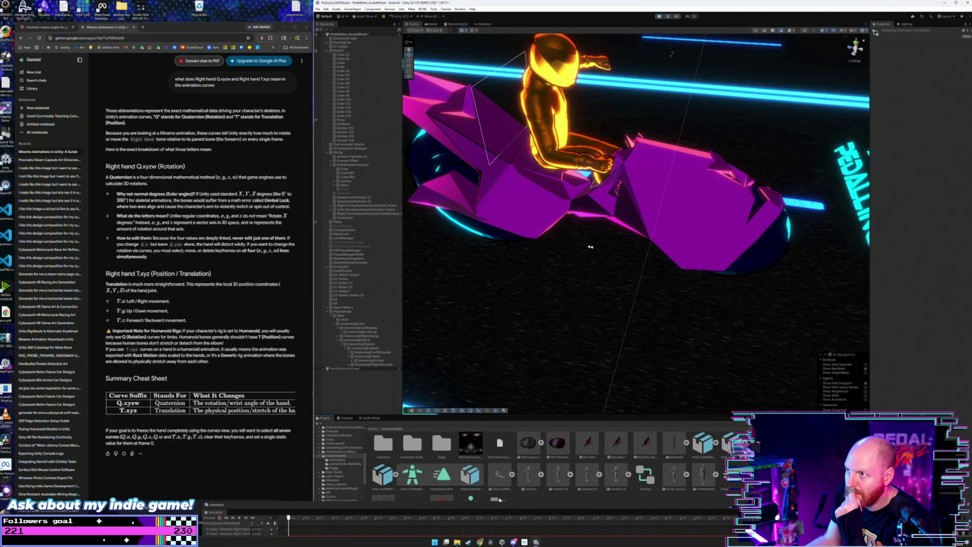
{"action": "double_click", "coordinate": [499, 500]}
{"action": "left_click_drag", "start_coordinate": [574, 107], "coordinate": [565, 104]}
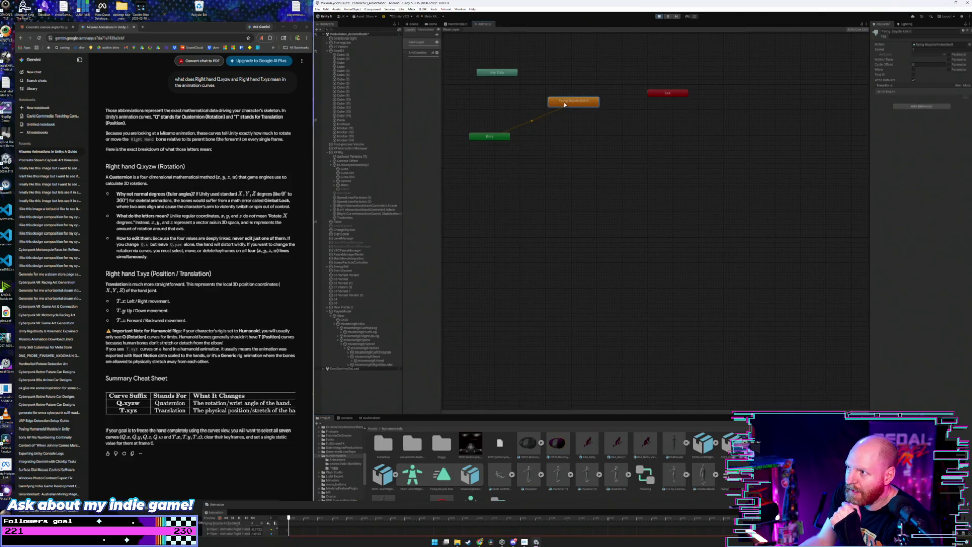
Step: Inspect the Flying Bicycle Kick 1 clip and Base Layer, then open the Animations folder's Flying Bicycle Kick clip
{"action": "left_click", "coordinate": [733, 479]}
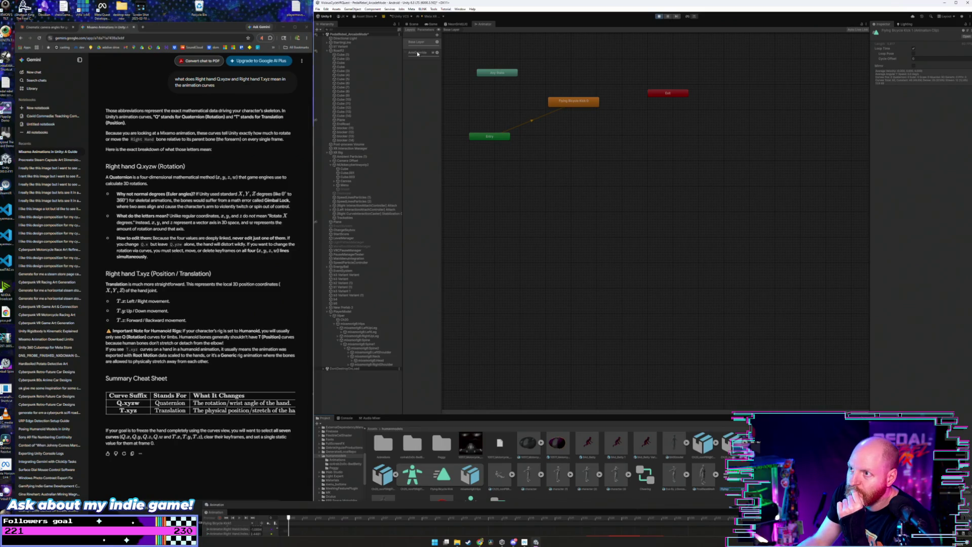
{"action": "left_click", "coordinate": [418, 54]}
{"action": "left_click", "coordinate": [419, 45]}
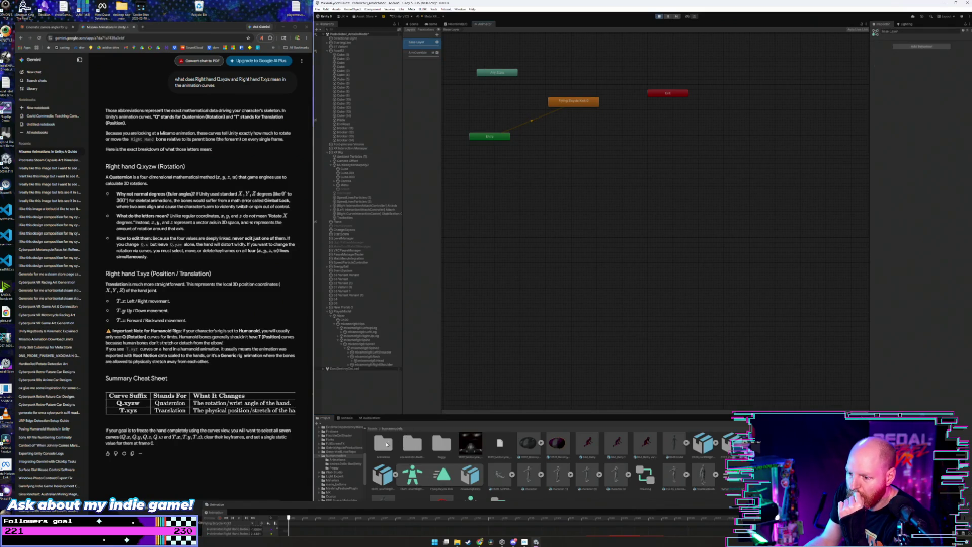
{"action": "left_click", "coordinate": [386, 445]}
{"action": "double_click", "coordinate": [391, 449]}
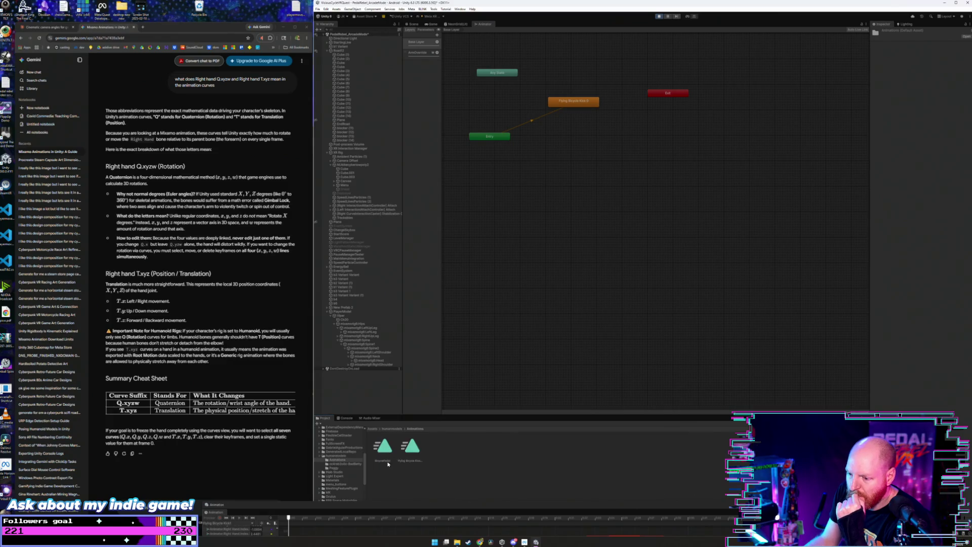
{"action": "left_click", "coordinate": [413, 446]}
{"action": "left_click", "coordinate": [392, 506]}
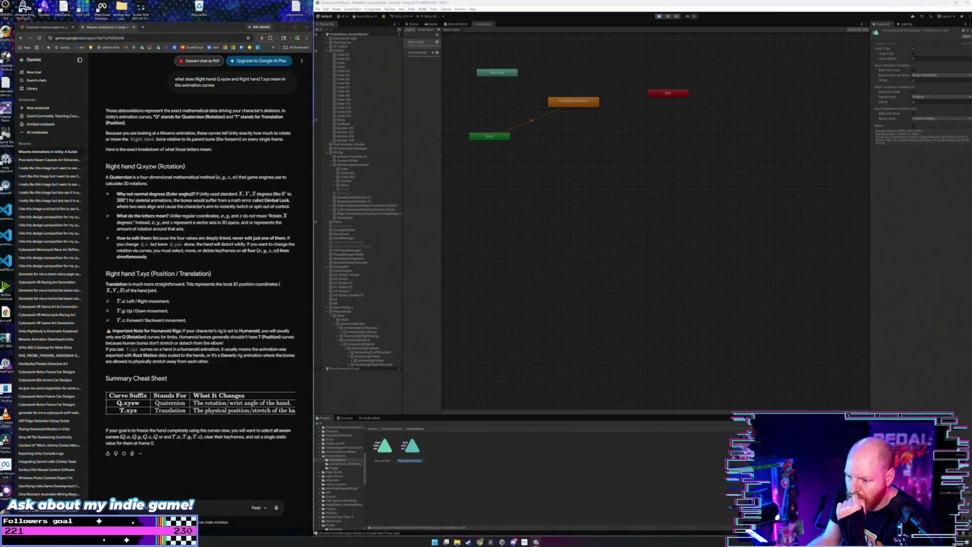
{"action": "key", "text": "ctrl+6"}
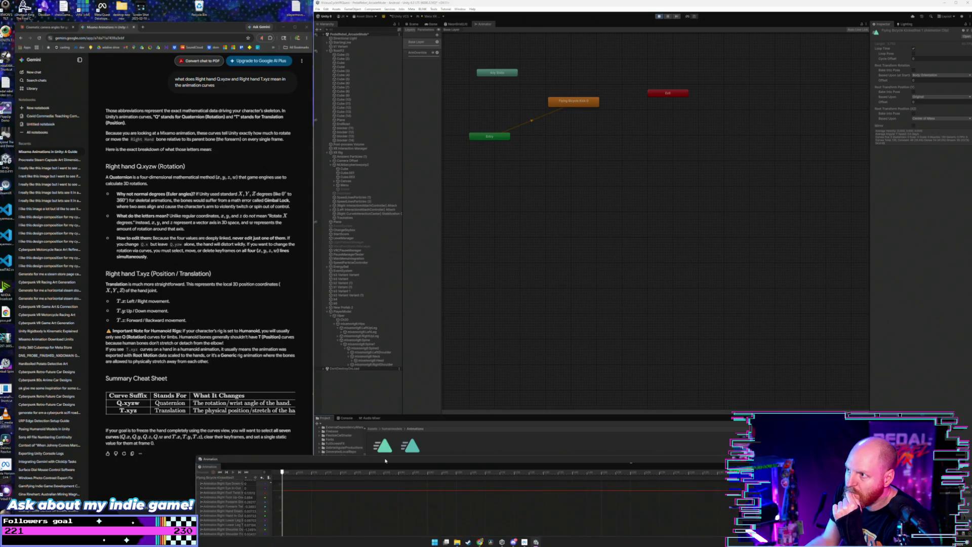
{"action": "mouse_move", "coordinate": [384, 461]}
{"action": "left_mouse_down"}
{"action": "mouse_move", "coordinate": [387, 198]}
{"action": "mouse_move", "coordinate": [355, 198]}
{"action": "left_mouse_up"}
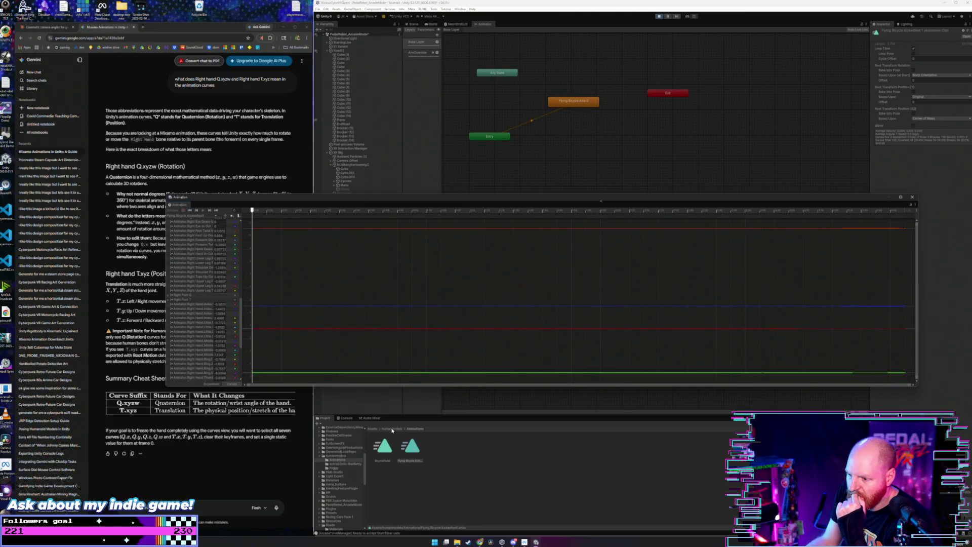
Step: Rearrange the floating animation editor and reopen the Animations folder to show its clips
{"action": "left_click", "coordinate": [392, 429]}
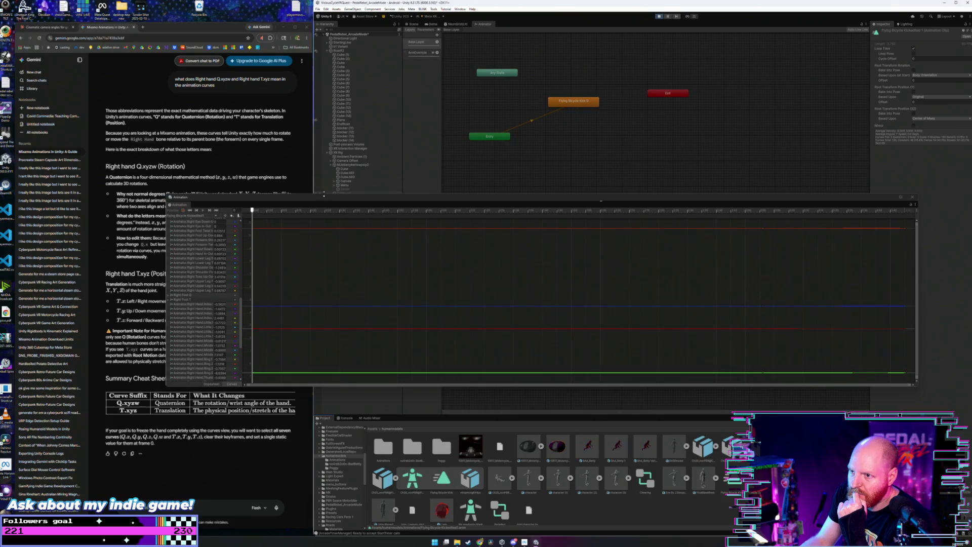
{"action": "left_click_drag", "start_coordinate": [324, 201], "coordinate": [322, 421]}
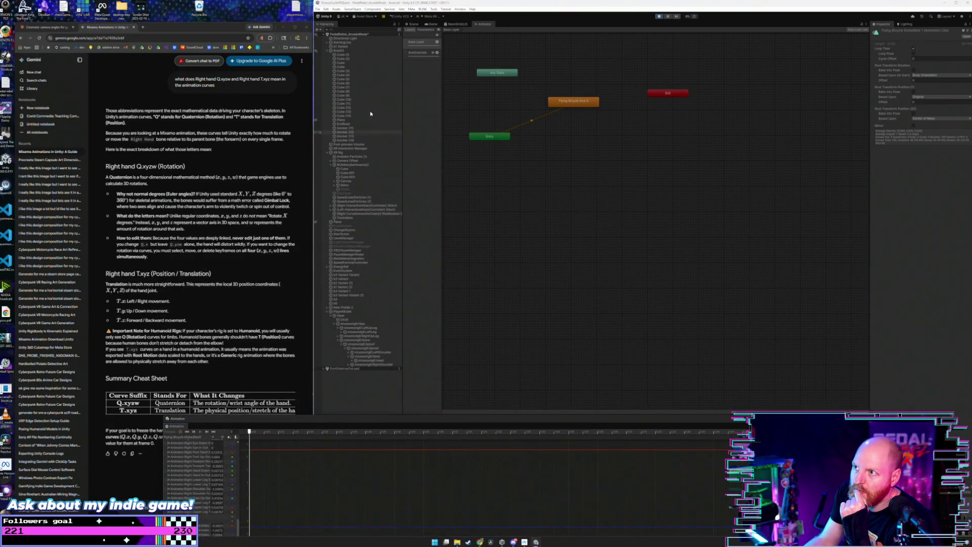
{"action": "left_click", "coordinate": [412, 24]}
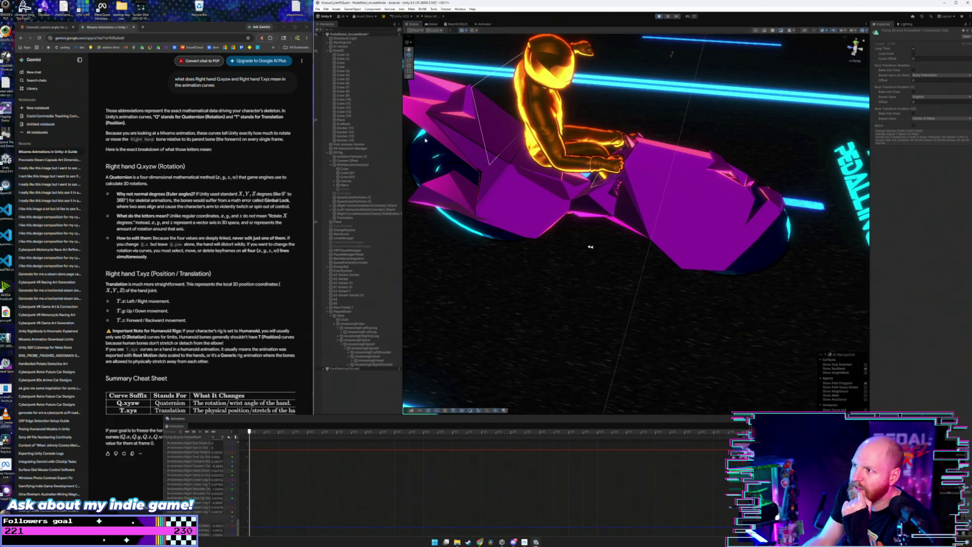
{"action": "mouse_move", "coordinate": [376, 420]}
{"action": "left_mouse_down"}
{"action": "mouse_move", "coordinate": [378, 194]}
{"action": "mouse_move", "coordinate": [379, 210]}
{"action": "left_mouse_up"}
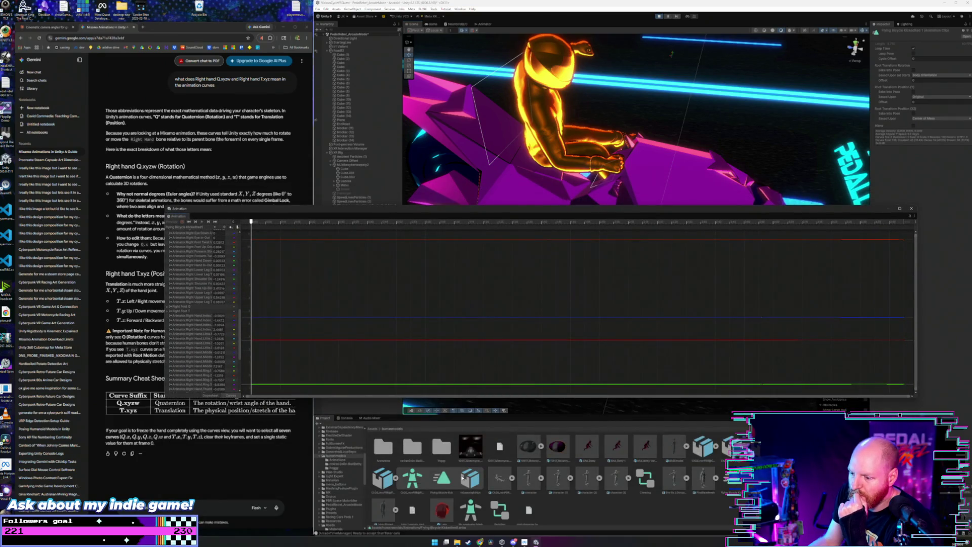
{"action": "left_click", "coordinate": [444, 480]}
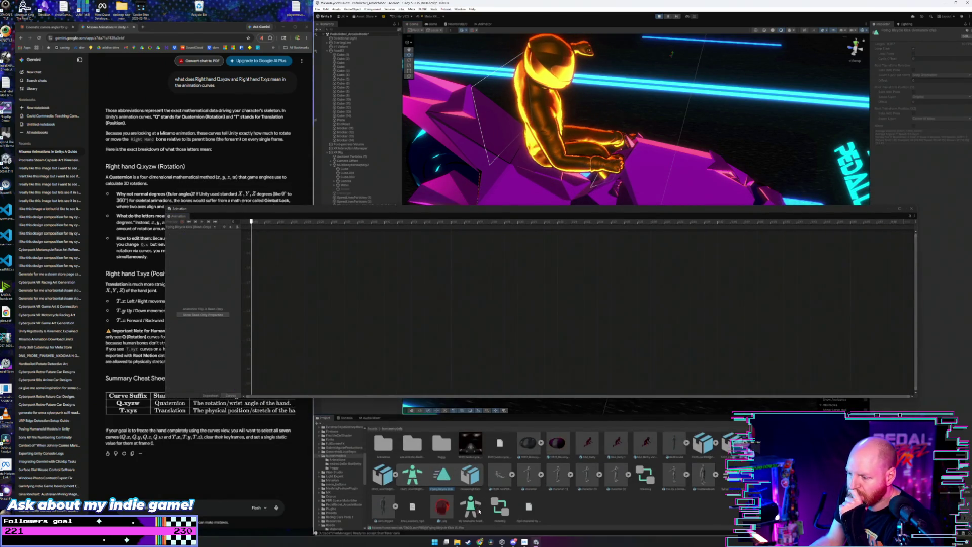
{"action": "left_click", "coordinate": [541, 482]}
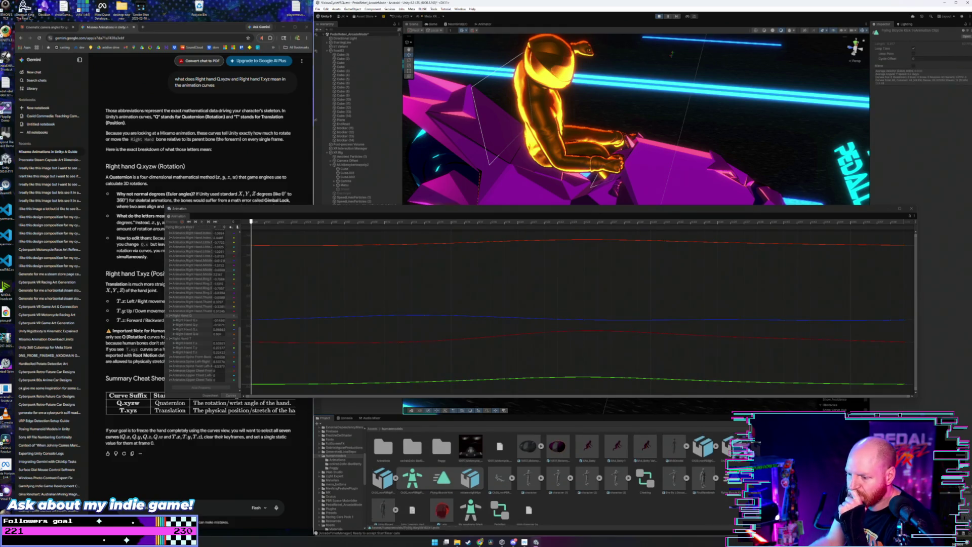
{"action": "left_click", "coordinate": [385, 448]}
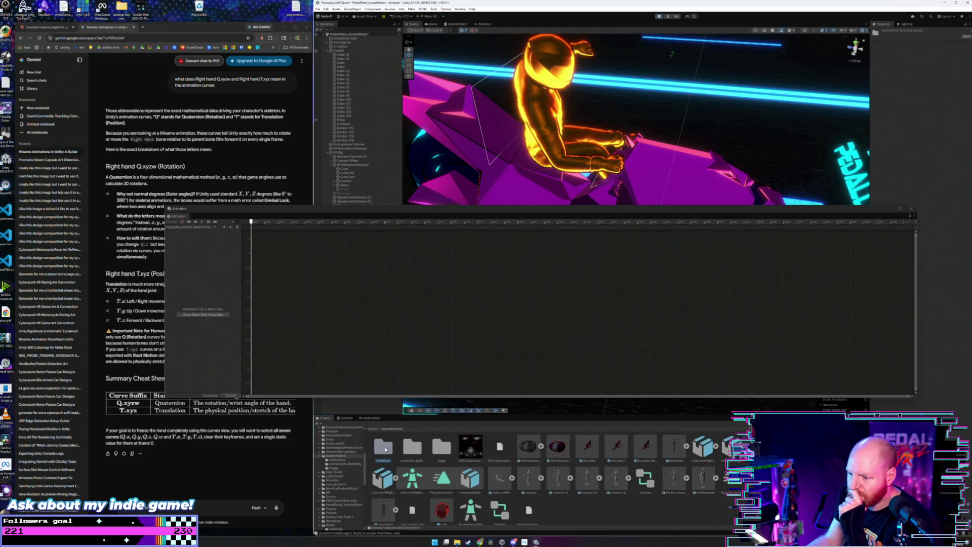
{"action": "double_click", "coordinate": [388, 461]}
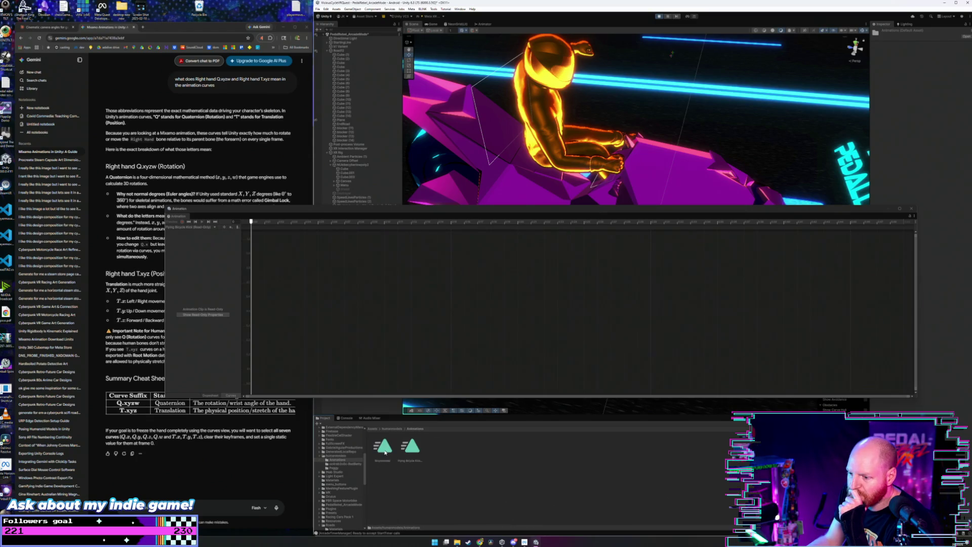
{"action": "left_click_drag", "start_coordinate": [385, 209], "coordinate": [341, 209]}
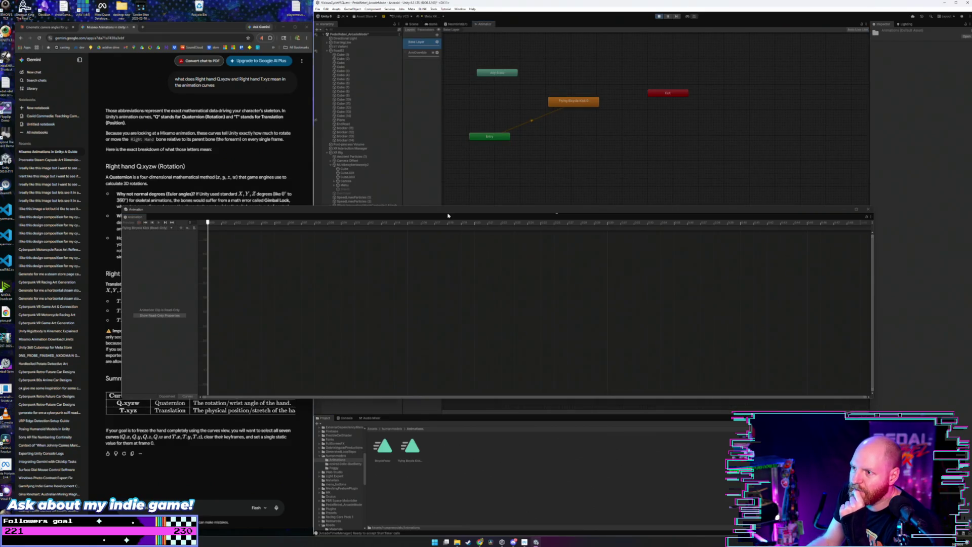
{"action": "left_click_drag", "start_coordinate": [448, 216], "coordinate": [402, 216]}
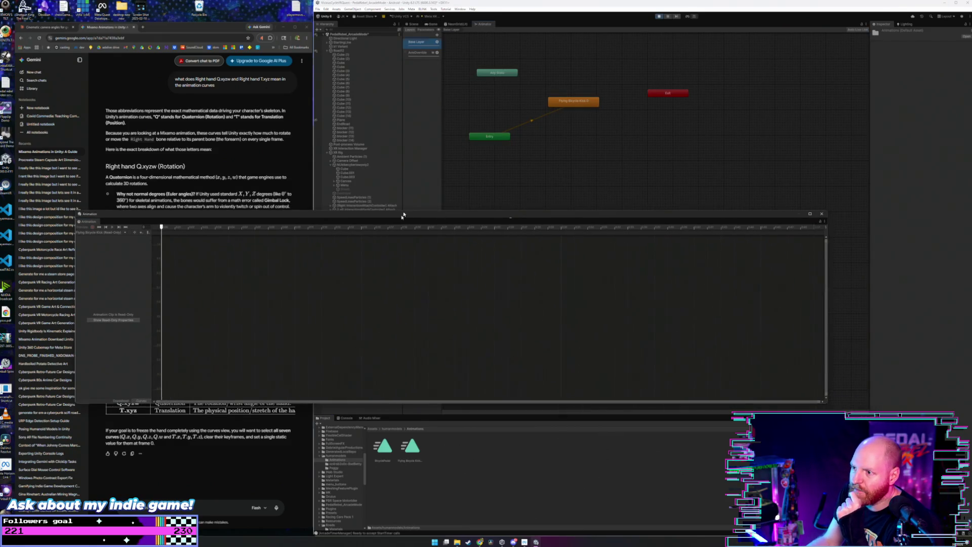
Step: Delete the Flying Bicycle Kick state, re-add it from the Animations clip, and load its curves
{"action": "left_click", "coordinate": [575, 103]}
{"action": "key", "text": "Delete"}
{"action": "mouse_move", "coordinate": [416, 447]}
{"action": "left_mouse_down"}
{"action": "mouse_move", "coordinate": [577, 123]}
{"action": "mouse_move", "coordinate": [571, 99]}
{"action": "left_mouse_up"}
{"action": "left_click", "coordinate": [593, 105]}
{"action": "left_click", "coordinate": [413, 25]}
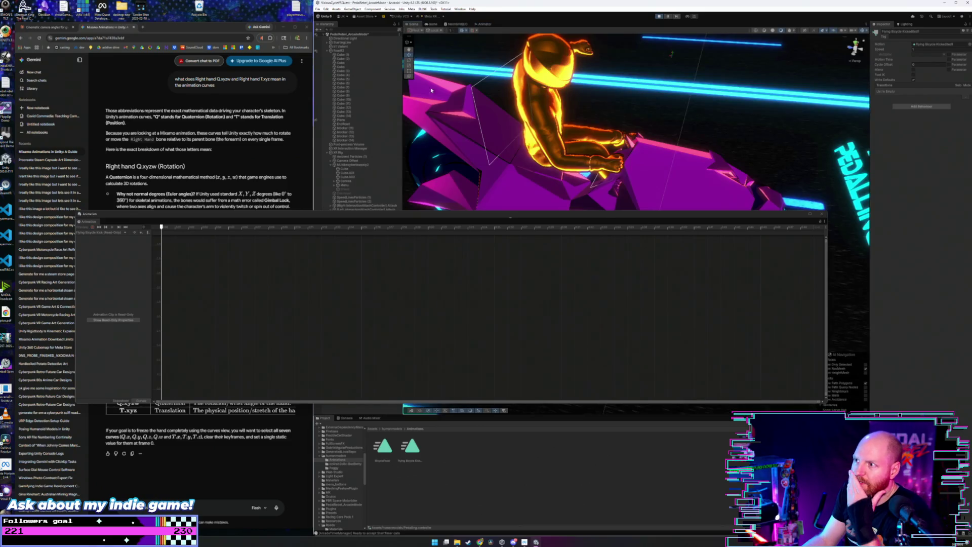
{"action": "mouse_move", "coordinate": [429, 217]}
{"action": "left_mouse_down"}
{"action": "mouse_move", "coordinate": [515, 316]}
{"action": "mouse_move", "coordinate": [500, 248]}
{"action": "left_mouse_up"}
{"action": "left_click", "coordinate": [411, 449]}
Step: Move the curve editor below the scene, orbit to a close rear view of the rider, and play
{"action": "left_click_drag", "start_coordinate": [429, 245], "coordinate": [481, 292]}
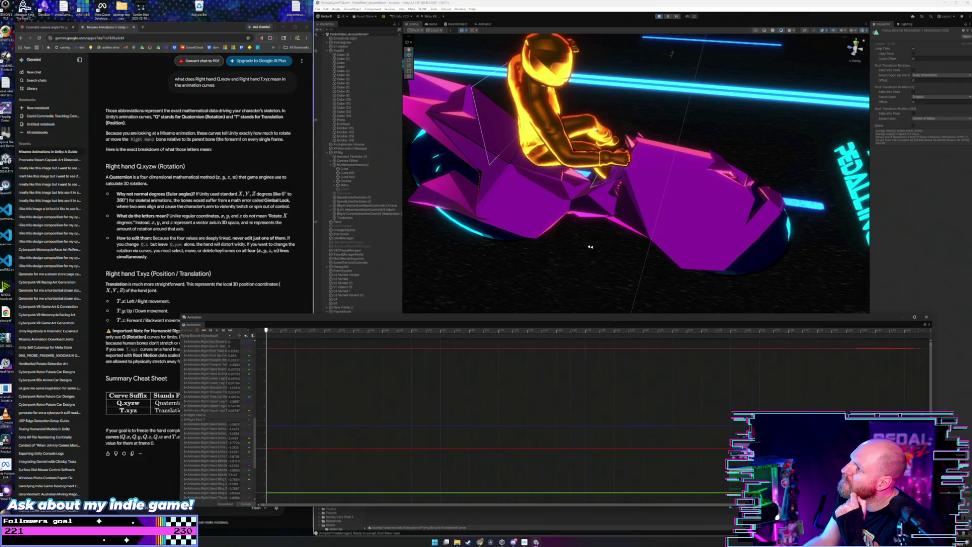
{"action": "mouse_move", "coordinate": [595, 129]}
{"action": "left_mouse_down"}
{"action": "mouse_move", "coordinate": [638, 125]}
{"action": "mouse_move", "coordinate": [602, 110]}
{"action": "mouse_move", "coordinate": [589, 124]}
{"action": "left_mouse_up"}
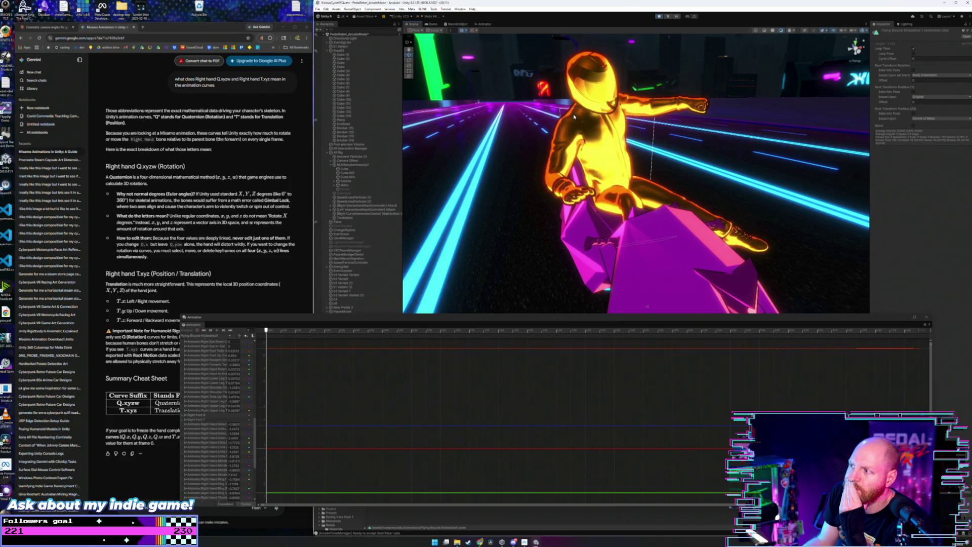
{"action": "left_click", "coordinate": [661, 16]}
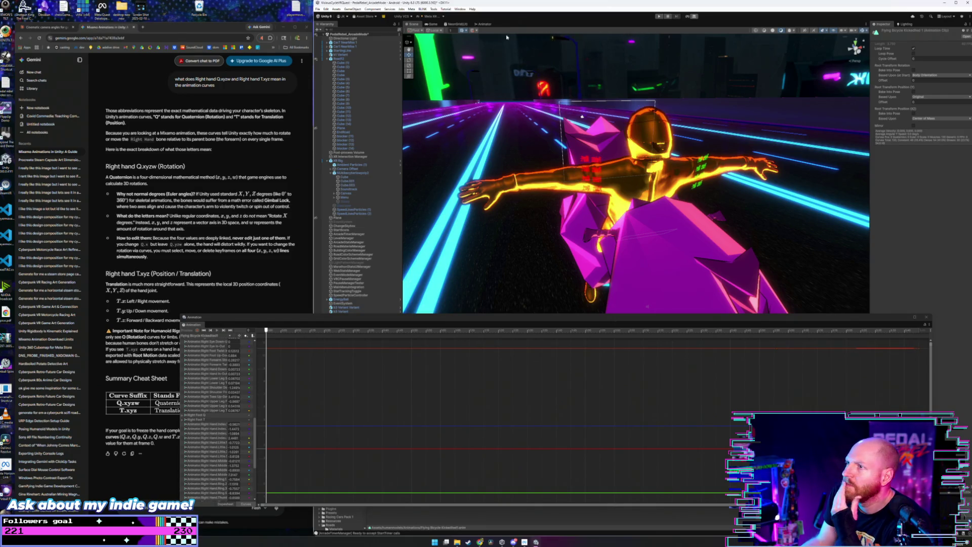
{"action": "left_click", "coordinate": [659, 16]}
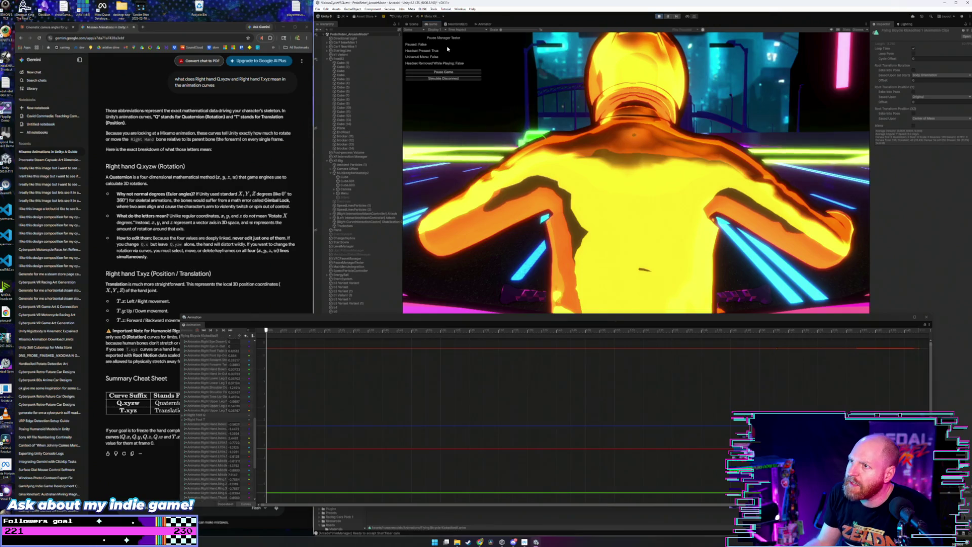
Step: In the Scene view, fit all curves with F and enlarge the curve editor
{"action": "left_click", "coordinate": [414, 24]}
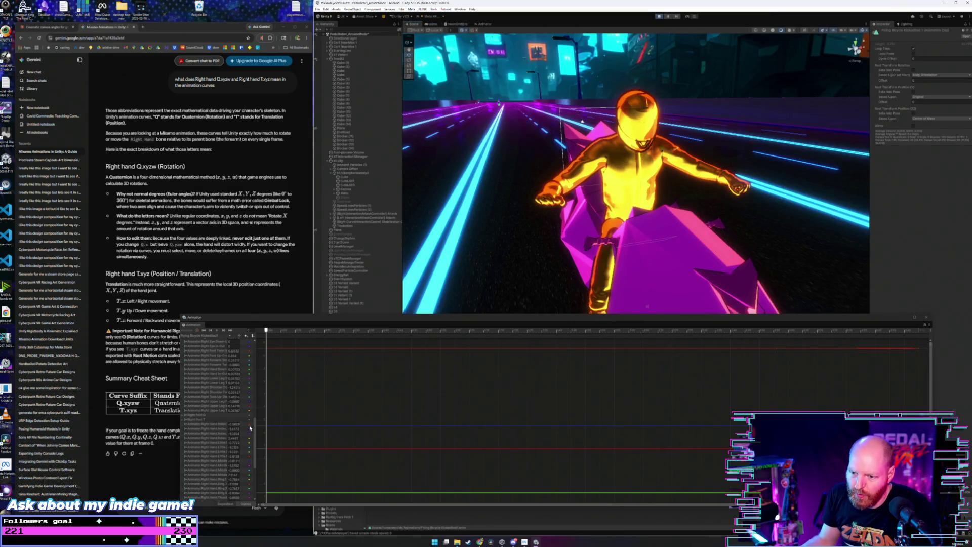
{"action": "left_click_drag", "start_coordinate": [255, 427], "coordinate": [251, 335]}
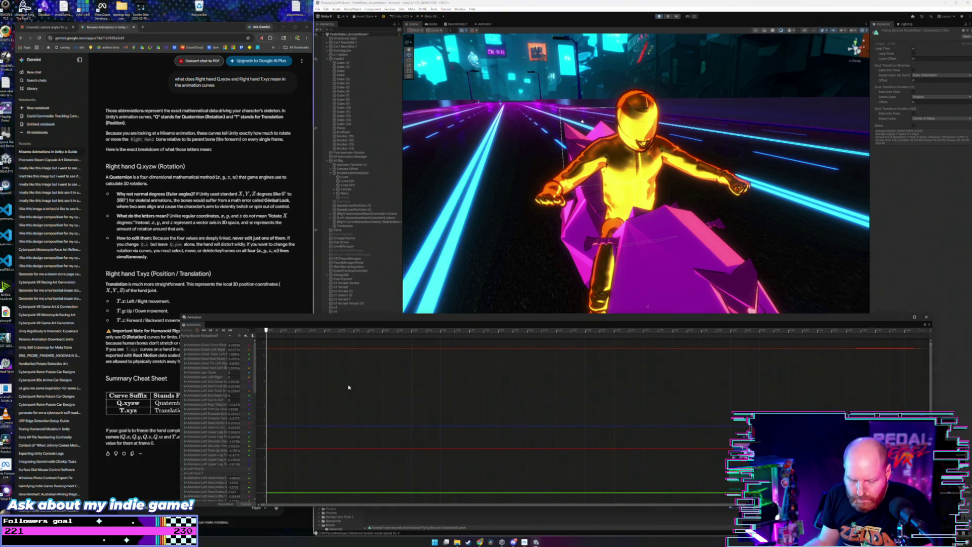
{"action": "key", "text": "f"}
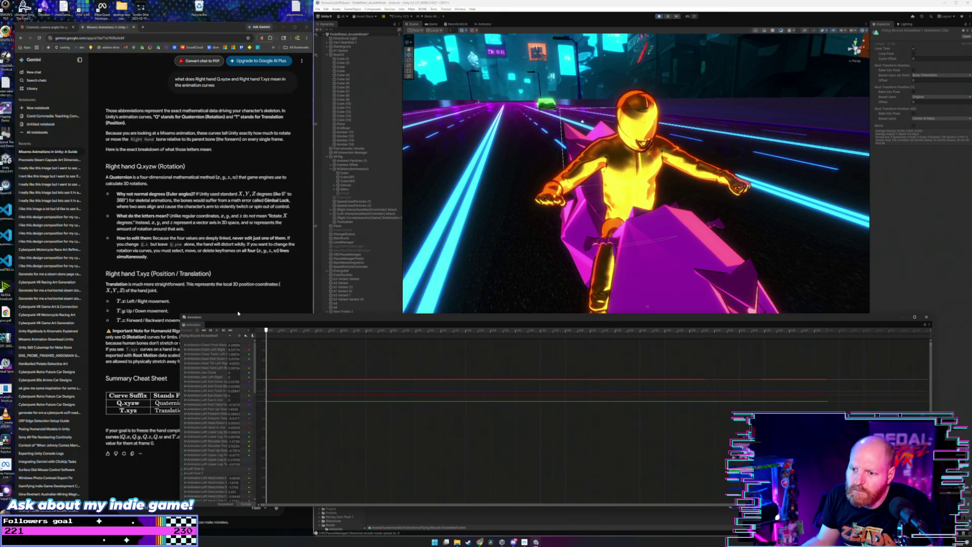
{"action": "mouse_move", "coordinate": [238, 315]}
{"action": "left_mouse_down"}
{"action": "mouse_move", "coordinate": [236, 195]}
{"action": "mouse_move", "coordinate": [220, 146]}
{"action": "mouse_move", "coordinate": [223, 337]}
{"action": "mouse_move", "coordinate": [970, 354]}
{"action": "left_mouse_up"}
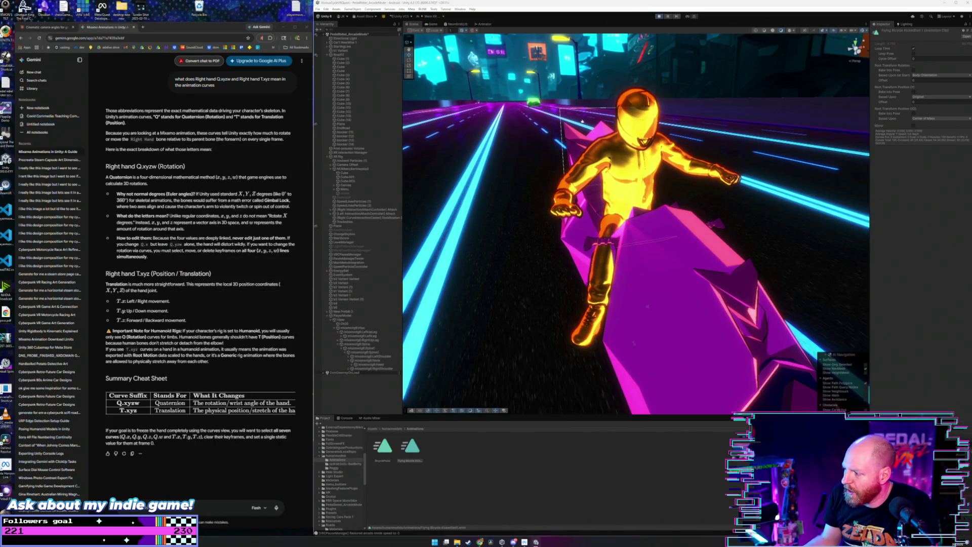
Step: Open the Animator graph from humanmodels and delete the Flying Bicycle Kick state
{"action": "left_click", "coordinate": [392, 429]}
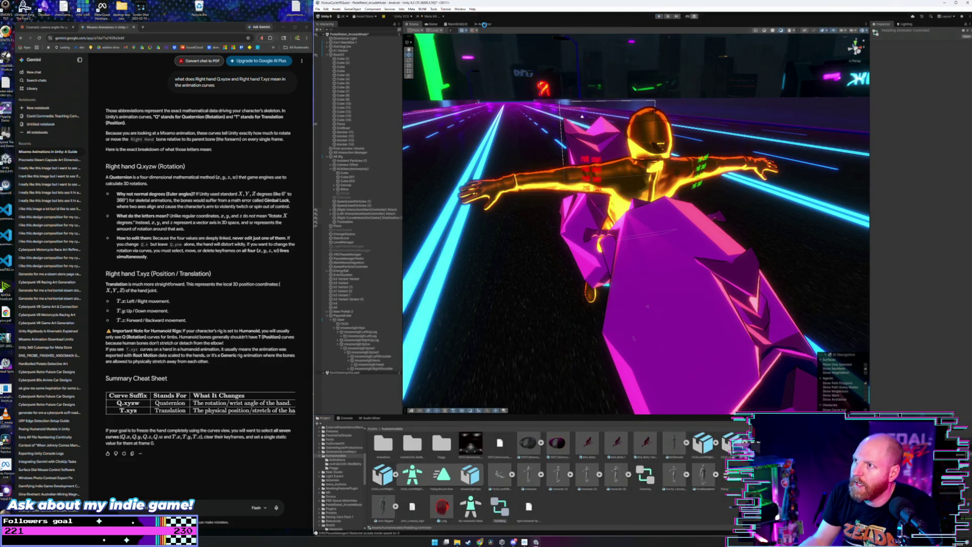
{"action": "left_click", "coordinate": [484, 23]}
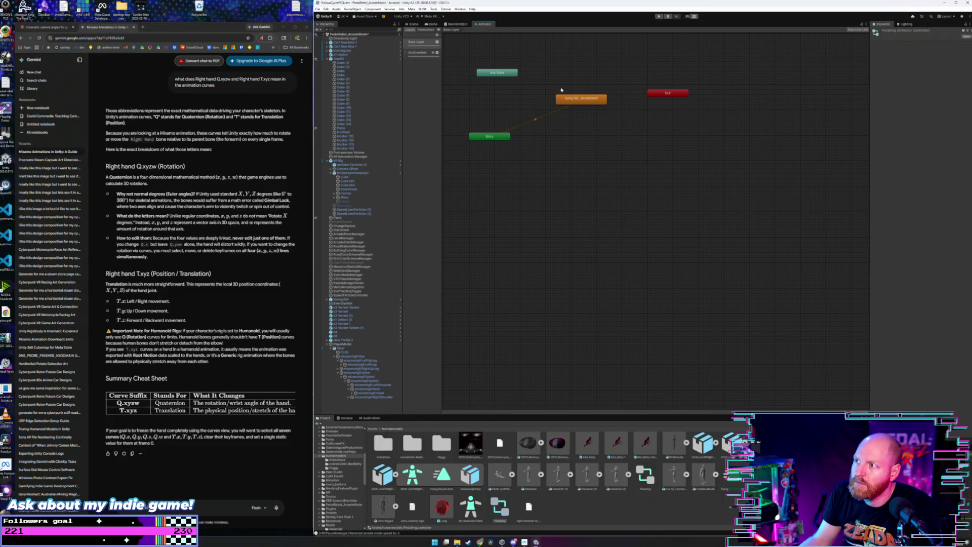
{"action": "left_click", "coordinate": [578, 104]}
{"action": "key", "text": "Delete"}
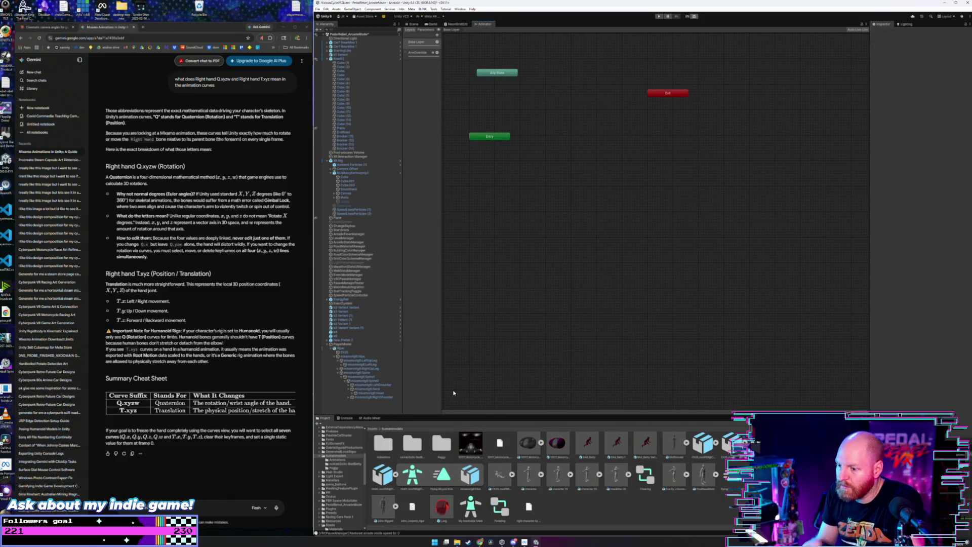
Step: Add the BicyclePedal clip from the Animations folder as the default Animator state and play the game
{"action": "double_click", "coordinate": [385, 445]}
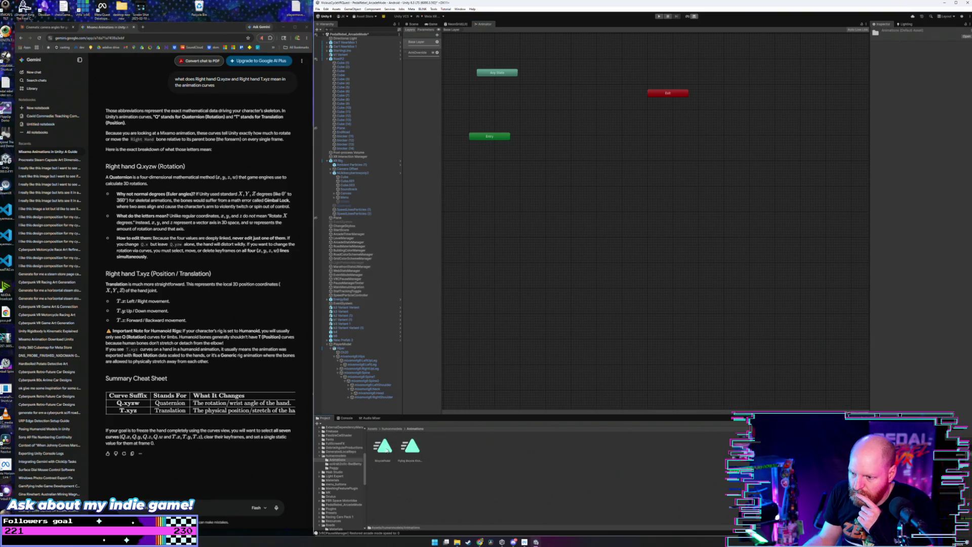
{"action": "left_click_drag", "start_coordinate": [572, 104], "coordinate": [573, 104]}
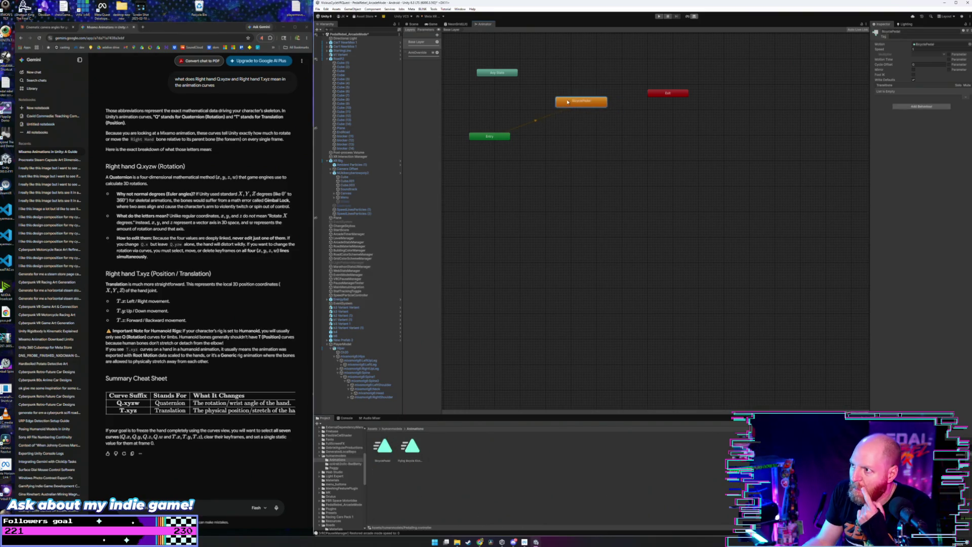
{"action": "left_click", "coordinate": [413, 24]}
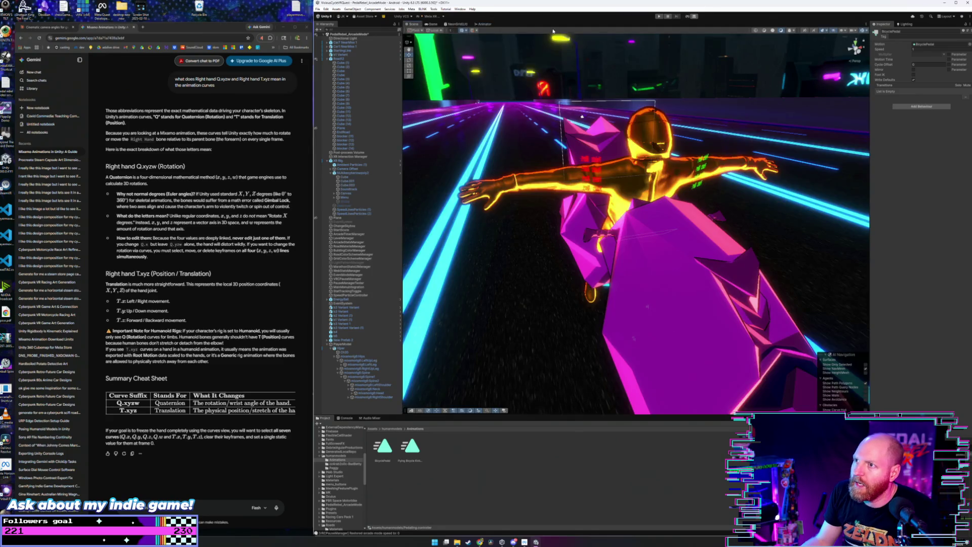
{"action": "left_click", "coordinate": [657, 14]}
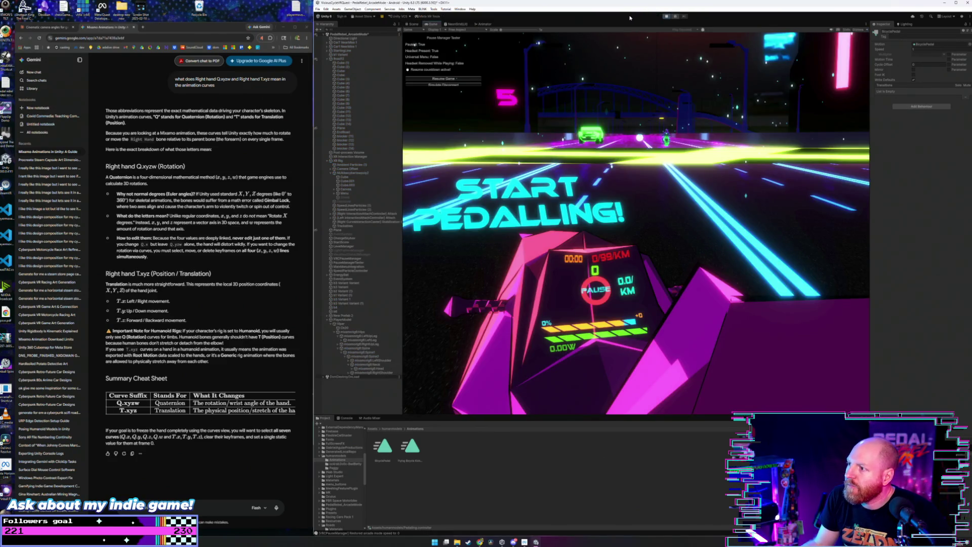
Step: Resume the paused game and orbit the Scene view to inspect the rider's hands on the bike
{"action": "left_click", "coordinate": [444, 79]}
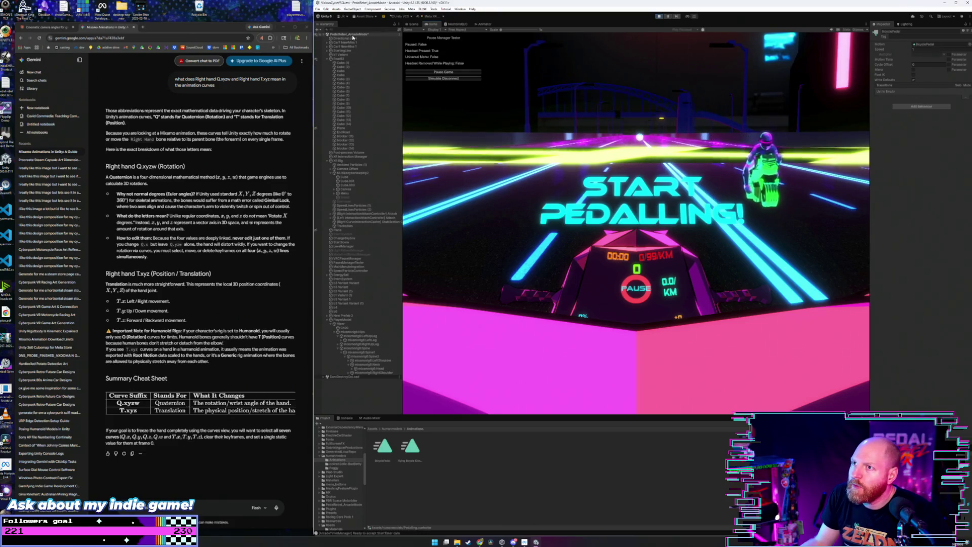
{"action": "left_click", "coordinate": [414, 24]}
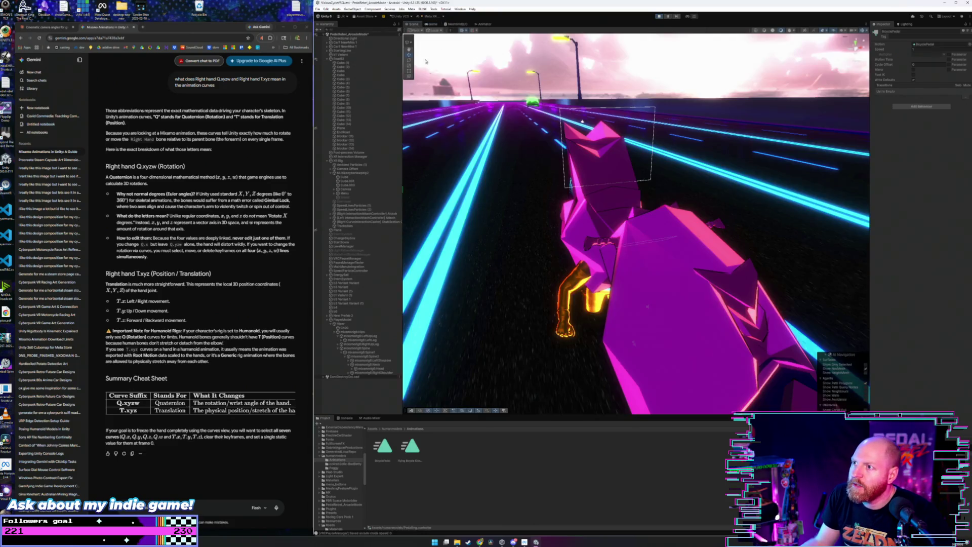
{"action": "left_click_drag", "start_coordinate": [579, 215], "coordinate": [686, 202]}
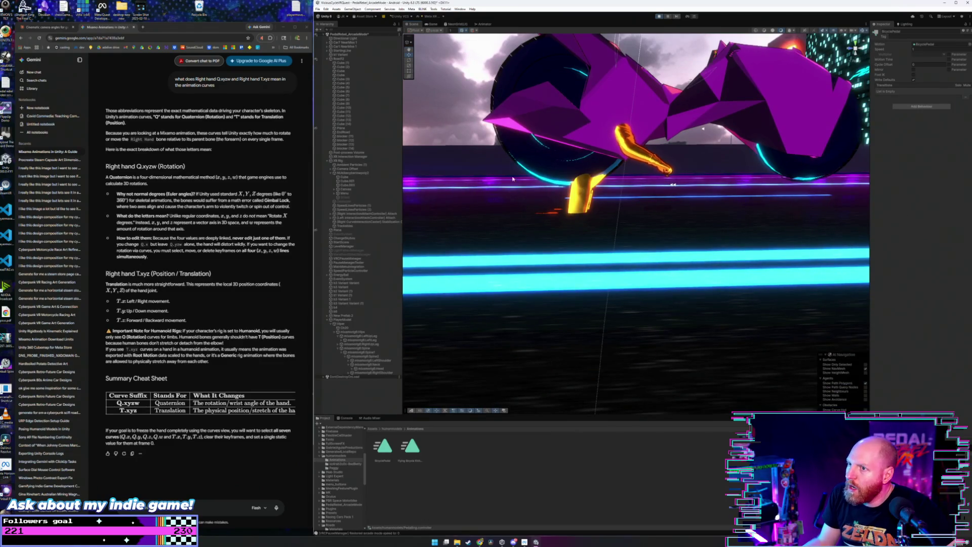
Step: Check the BicyclePedal clip settings, then open the Pedaling animator controller from humanmodels
{"action": "left_click", "coordinate": [392, 444]}
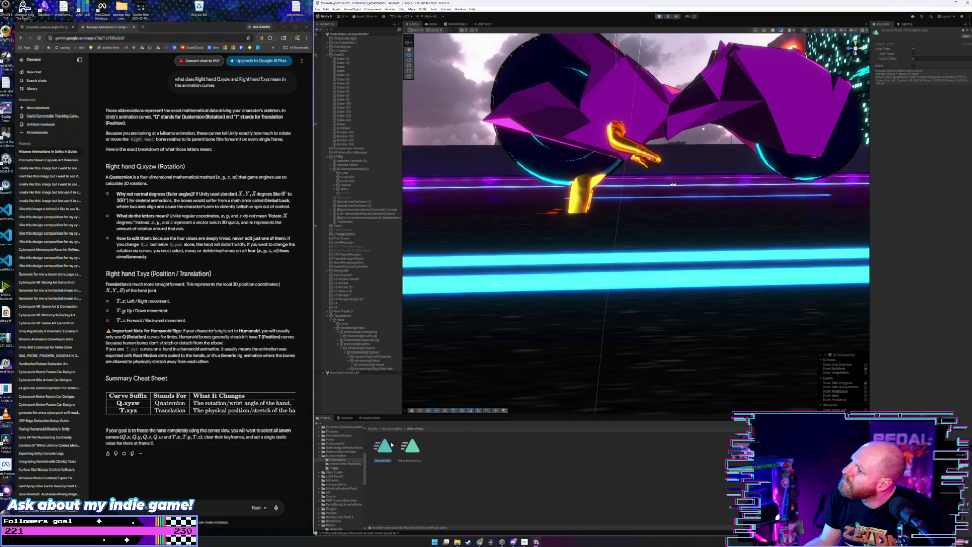
{"action": "left_click", "coordinate": [392, 429]}
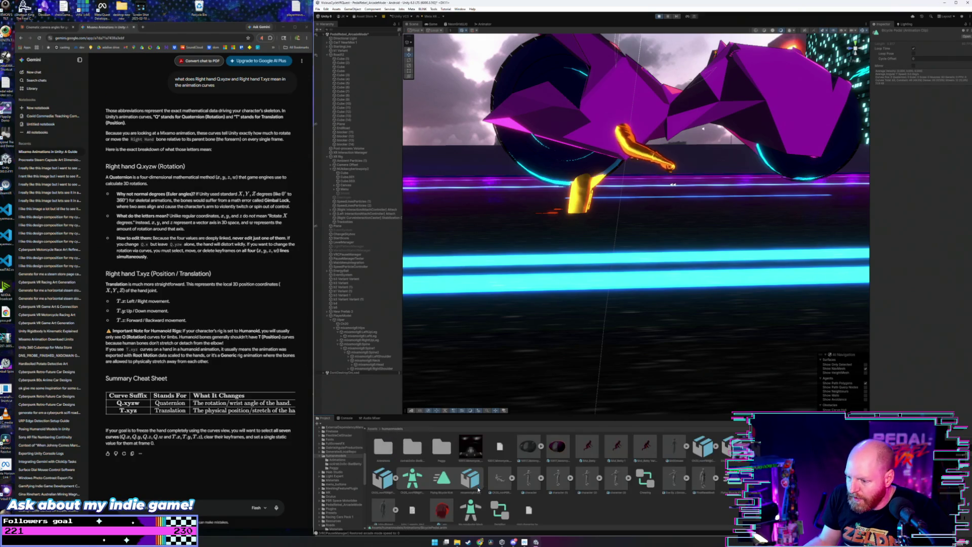
{"action": "double_click", "coordinate": [506, 507]}
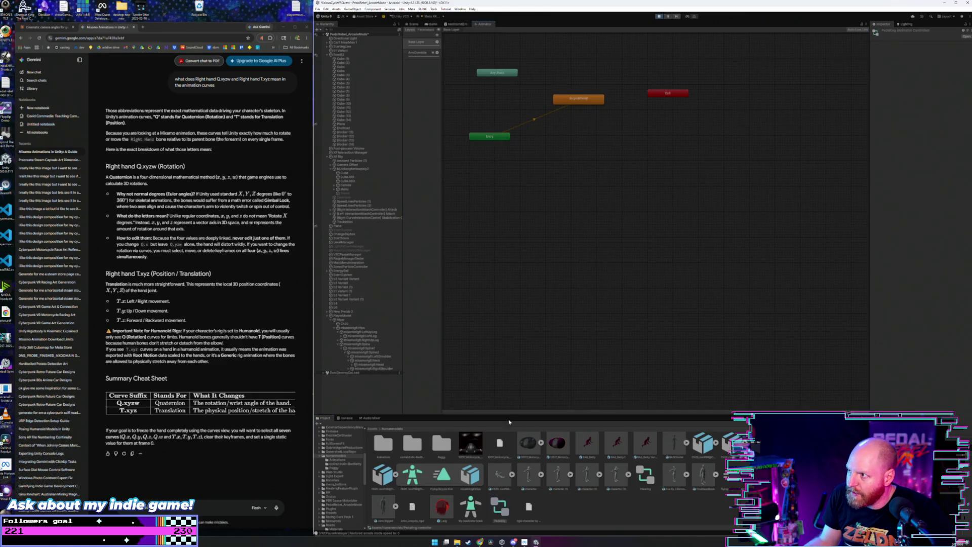
Step: Compare the Base Layer and ArmOverride layers, then open ArmOverride's assigned avatar mask from its settings
{"action": "left_click", "coordinate": [417, 53]}
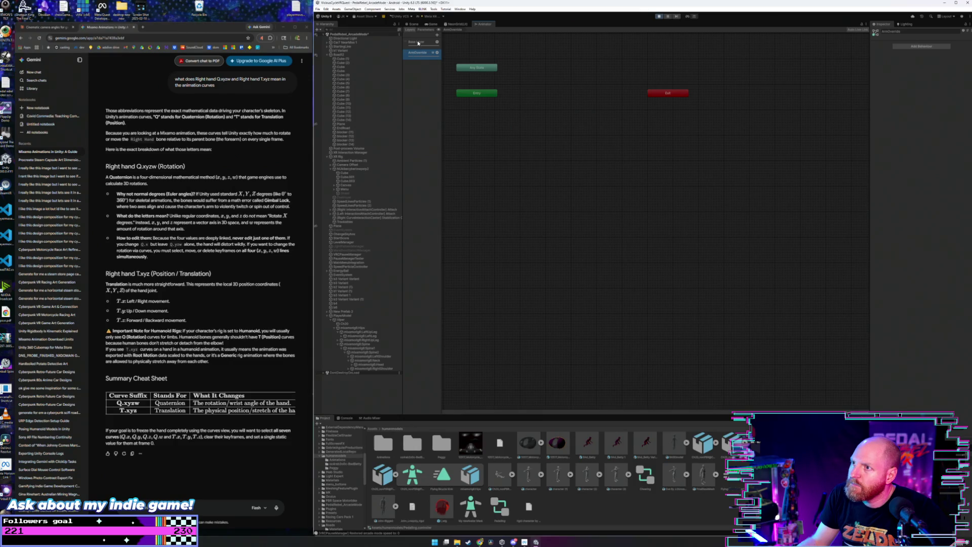
{"action": "left_click", "coordinate": [418, 43]}
{"action": "left_click", "coordinate": [598, 101]}
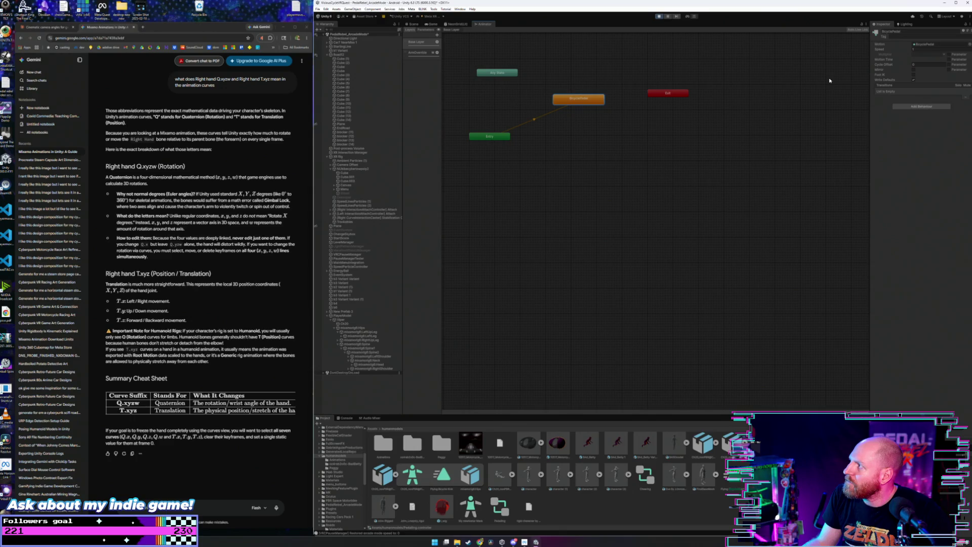
{"action": "left_click", "coordinate": [418, 54]}
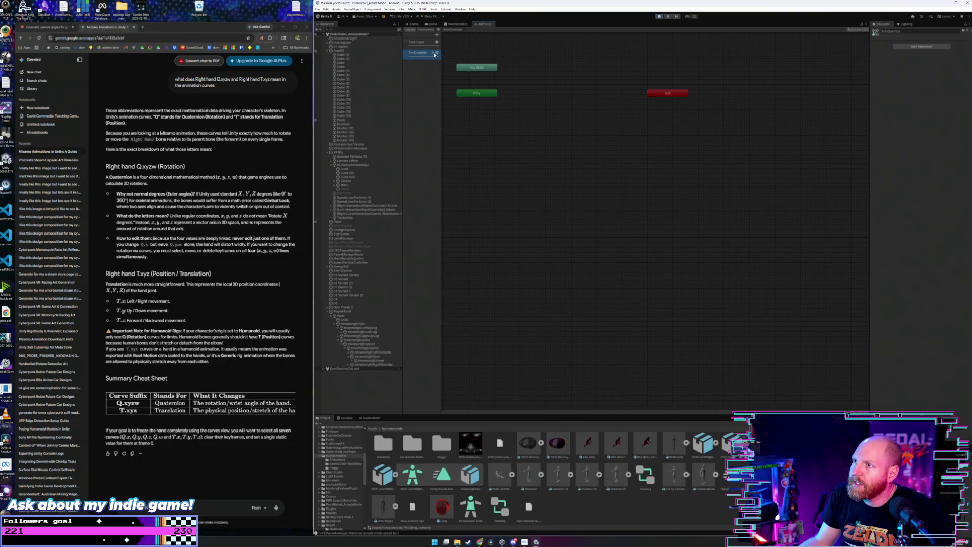
{"action": "left_click", "coordinate": [438, 53]}
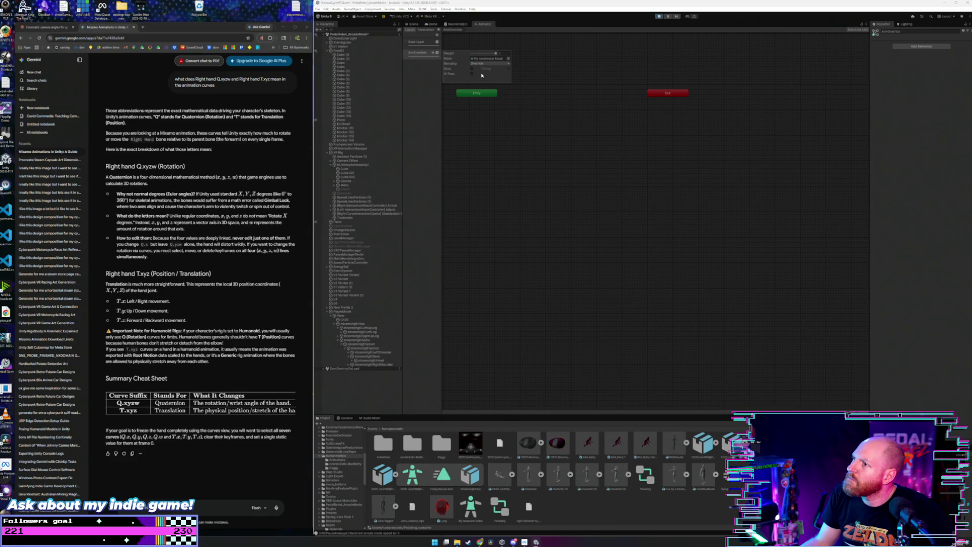
{"action": "left_click", "coordinate": [482, 59]}
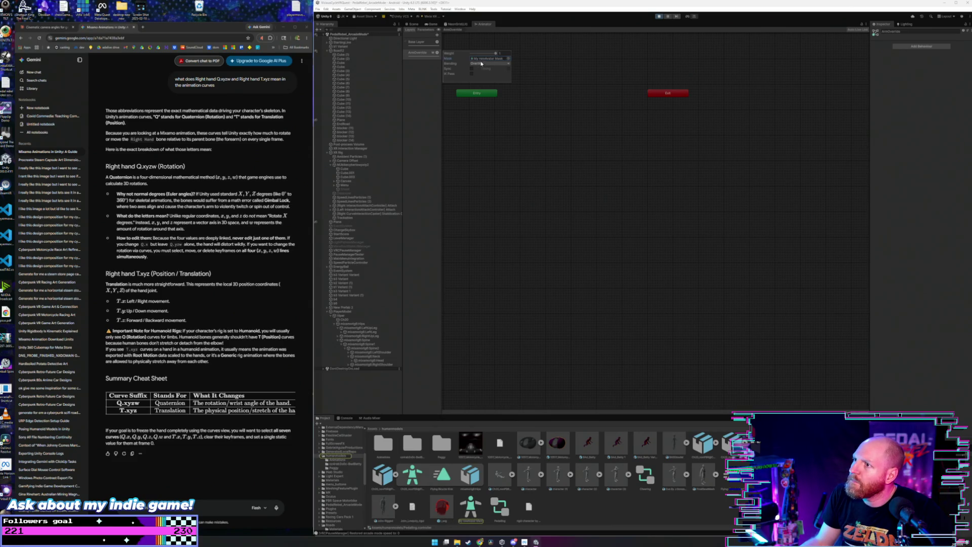
{"action": "double_click", "coordinate": [482, 60]}
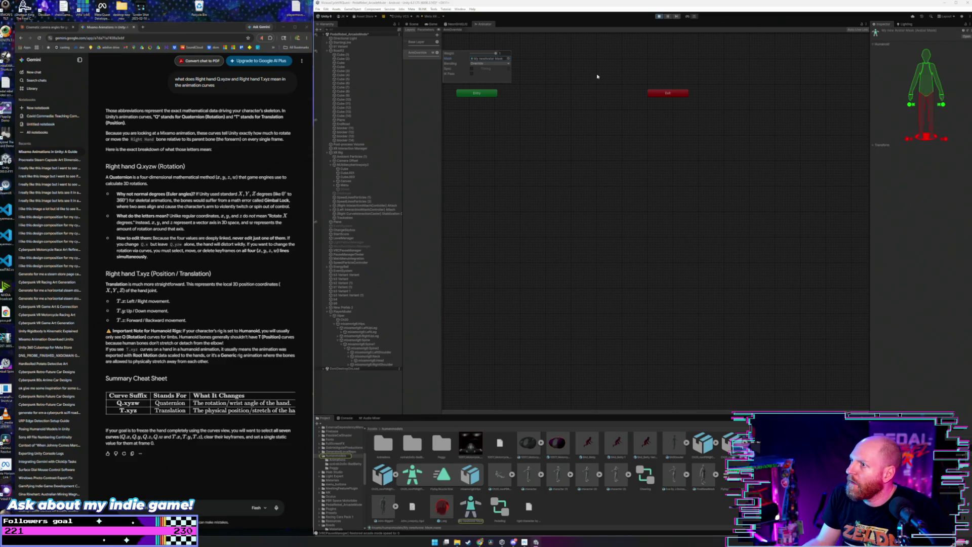
Step: Disable the arms and hand IK in the avatar mask, then orbit closer to the rider and play
{"action": "left_click", "coordinate": [412, 23]}
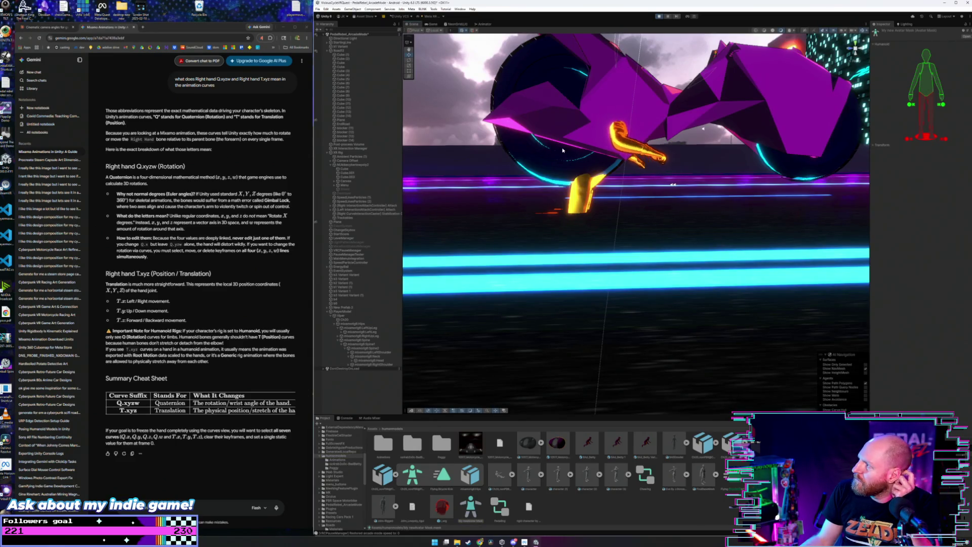
{"action": "left_click", "coordinate": [912, 90]}
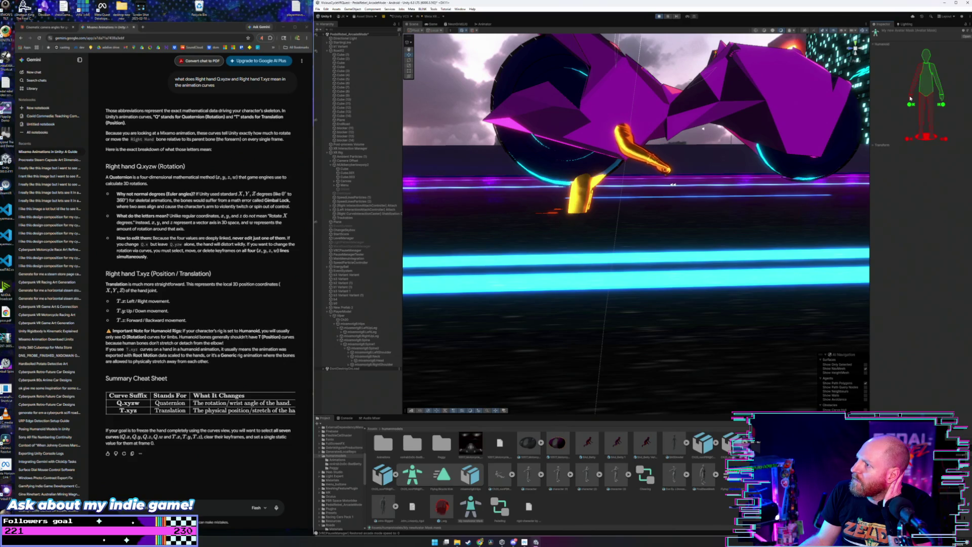
{"action": "left_click", "coordinate": [910, 104]}
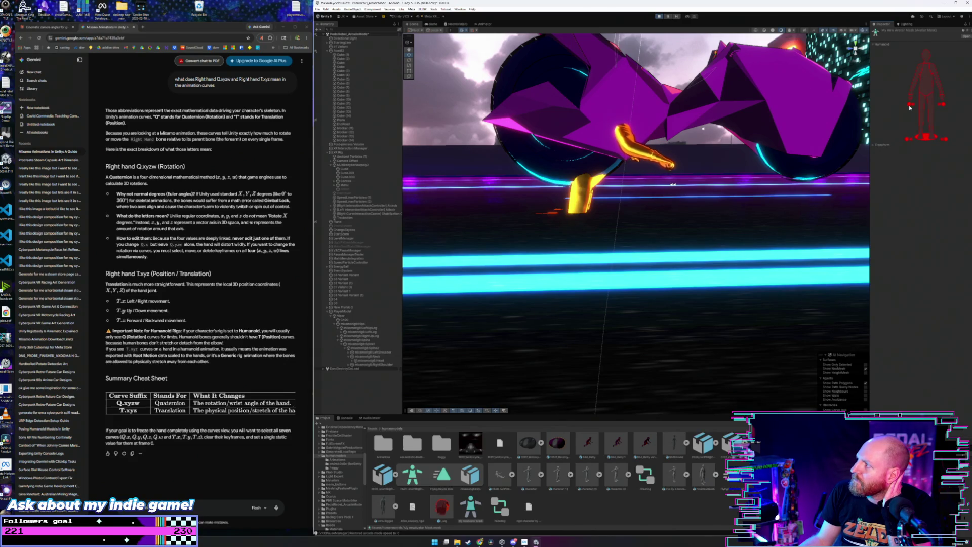
{"action": "left_click_drag", "start_coordinate": [800, 117], "coordinate": [760, 121]}
{"action": "left_click", "coordinate": [659, 17]}
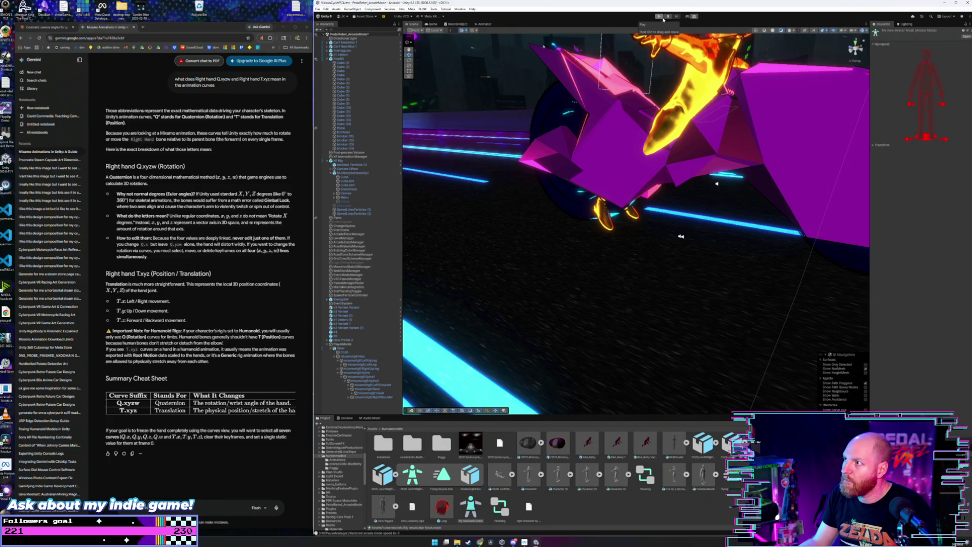
Step: Exit Play mode and return to the Animator state graph
{"action": "left_click", "coordinate": [658, 16]}
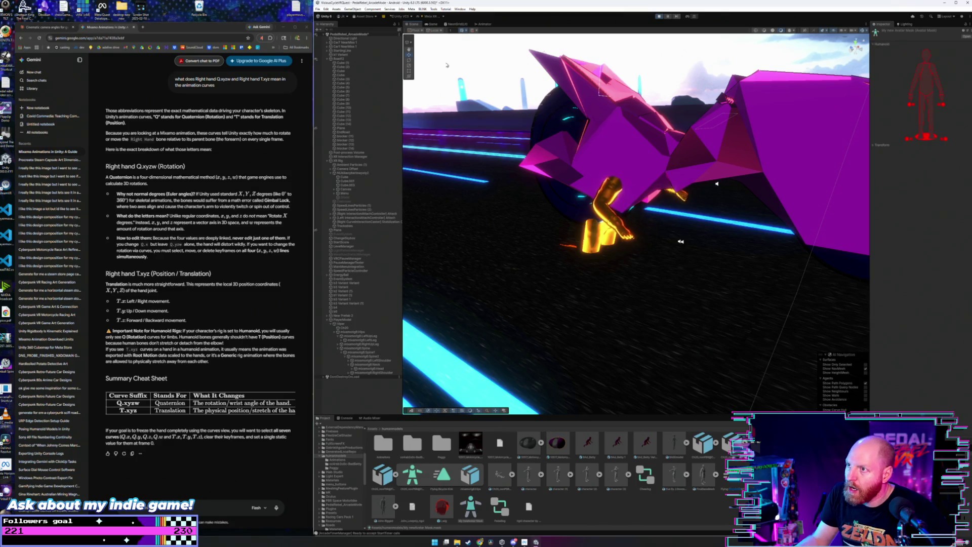
{"action": "left_click", "coordinate": [484, 24]}
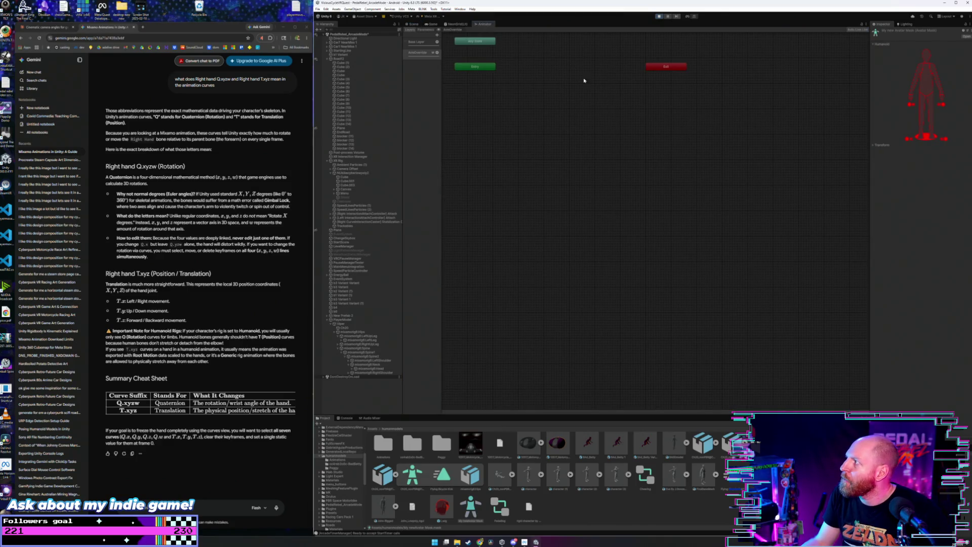
Step: Open My newAvatar Mask, the ArmOverride layer's mask asset, in the Inspector
{"action": "mouse_move", "coordinate": [555, 81]}
{"action": "left_mouse_down"}
{"action": "mouse_move", "coordinate": [578, 132]}
{"action": "mouse_move", "coordinate": [565, 132]}
{"action": "left_mouse_up"}
{"action": "scroll", "coordinate": [564, 133], "scroll_direction": "up", "scroll_amount": 2}
{"action": "left_click", "coordinate": [435, 54]}
{"action": "left_click", "coordinate": [437, 53]}
{"action": "left_click", "coordinate": [481, 59]}
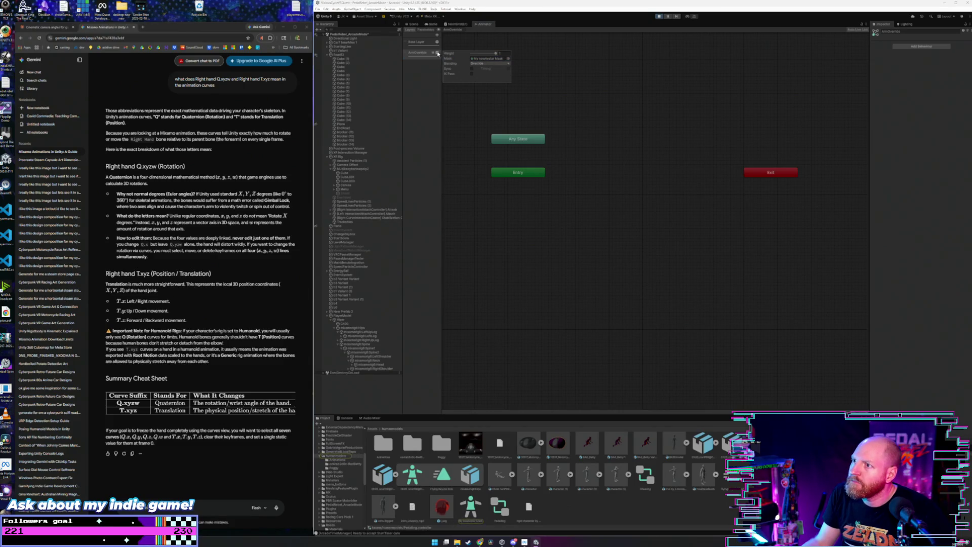
{"action": "left_click", "coordinate": [432, 54]}
{"action": "left_click", "coordinate": [437, 54]}
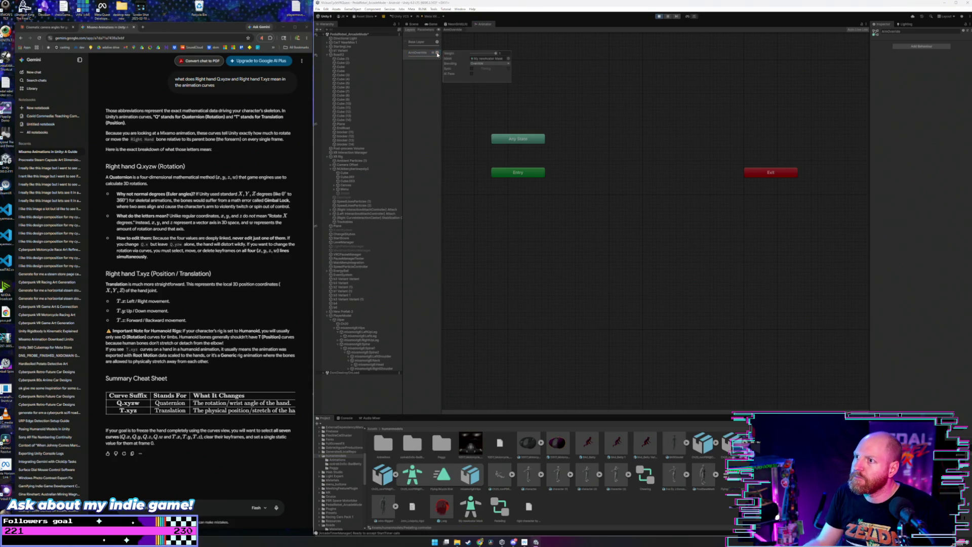
{"action": "left_click", "coordinate": [487, 59]}
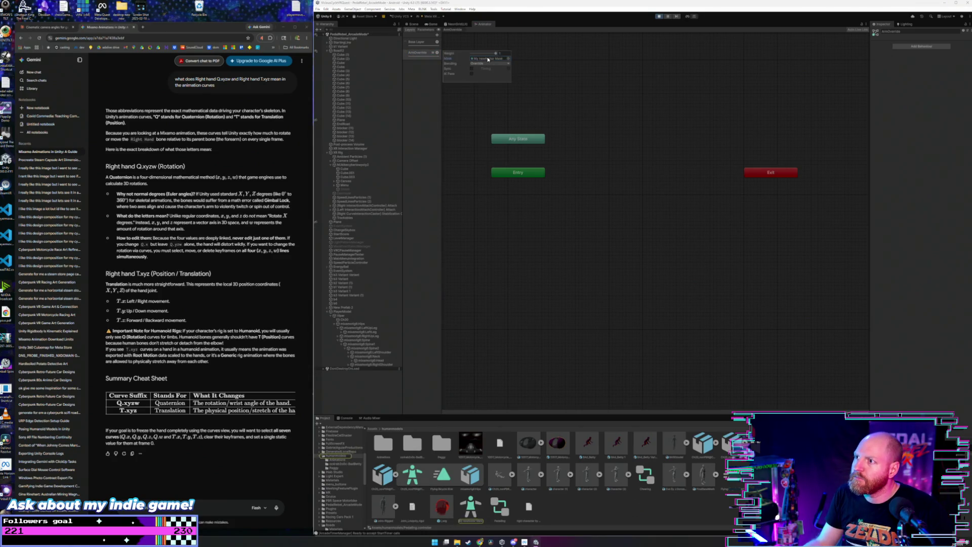
{"action": "left_click", "coordinate": [426, 56]}
{"action": "left_click", "coordinate": [438, 54]}
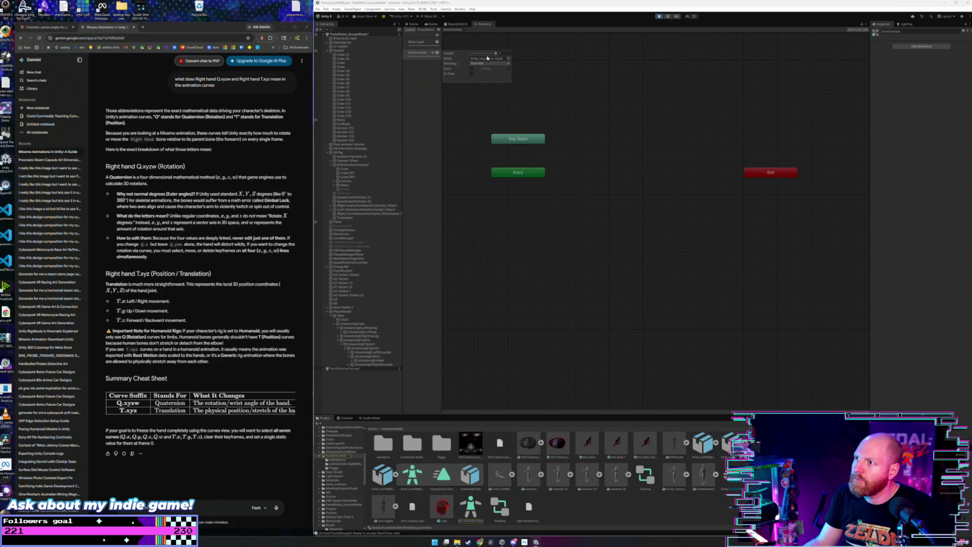
{"action": "double_click", "coordinate": [488, 58]}
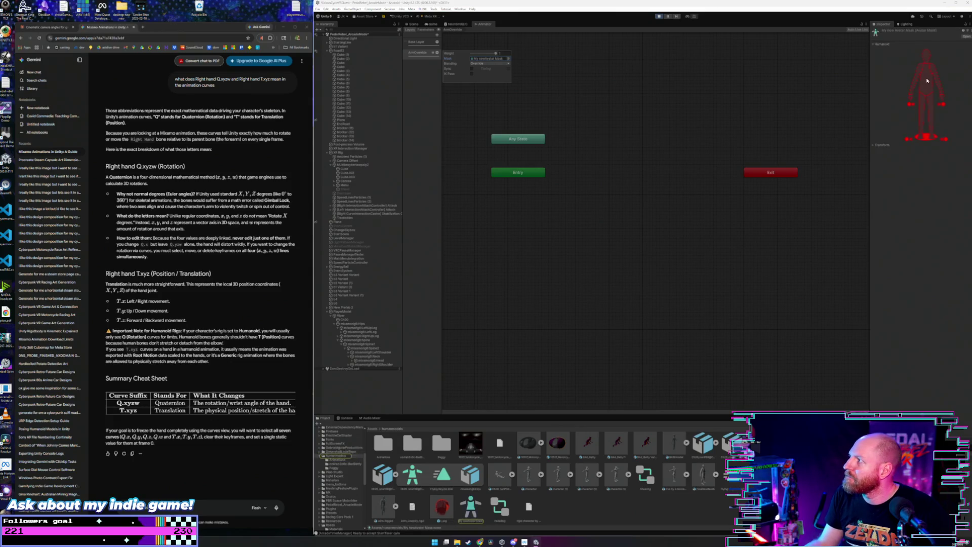
Step: Enable head, torso, both arms and left hand IK in the avatar mask, leaving legs excluded
{"action": "left_click", "coordinate": [911, 105]}
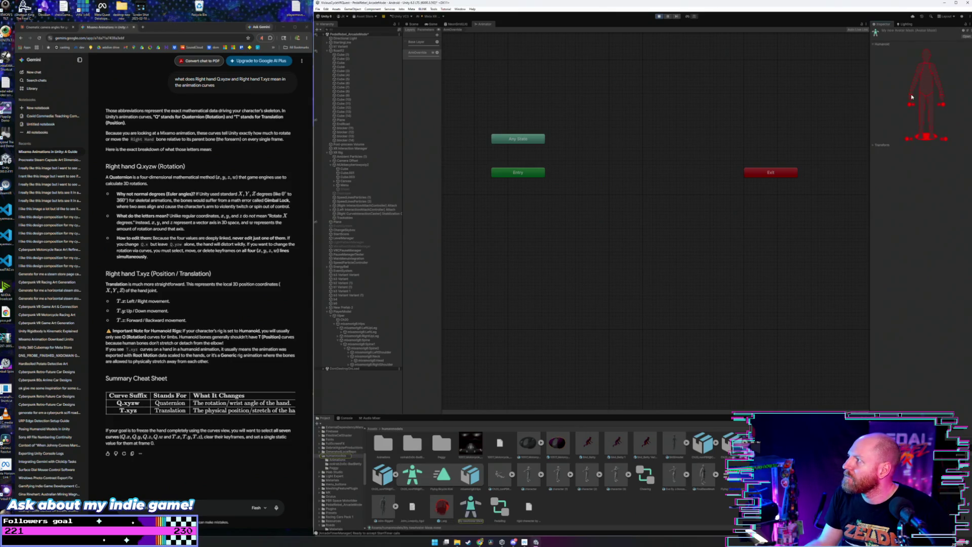
{"action": "left_click", "coordinate": [908, 139]}
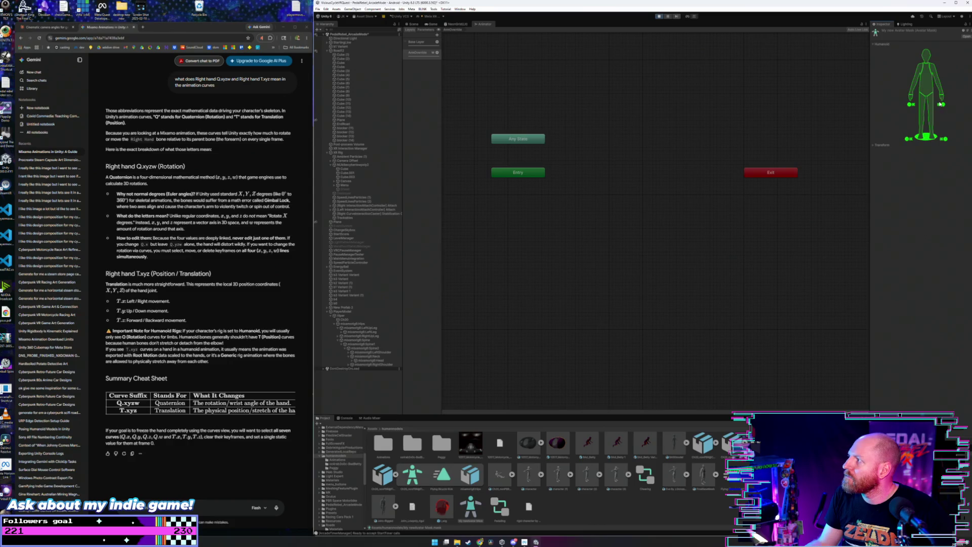
{"action": "left_click", "coordinate": [907, 139]}
{"action": "left_click", "coordinate": [909, 139]}
{"action": "left_click", "coordinate": [921, 102]}
{"action": "left_click", "coordinate": [932, 107]}
{"action": "left_click", "coordinate": [931, 108]}
{"action": "left_click", "coordinate": [922, 112]}
{"action": "left_click", "coordinate": [922, 80]}
{"action": "left_click", "coordinate": [911, 95]}
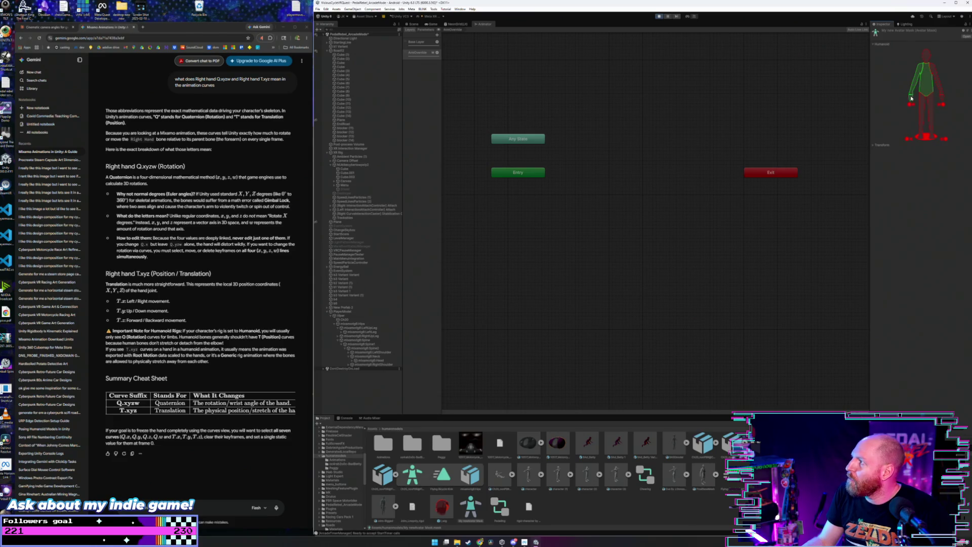
{"action": "left_click", "coordinate": [942, 98]}
{"action": "left_click", "coordinate": [926, 53]}
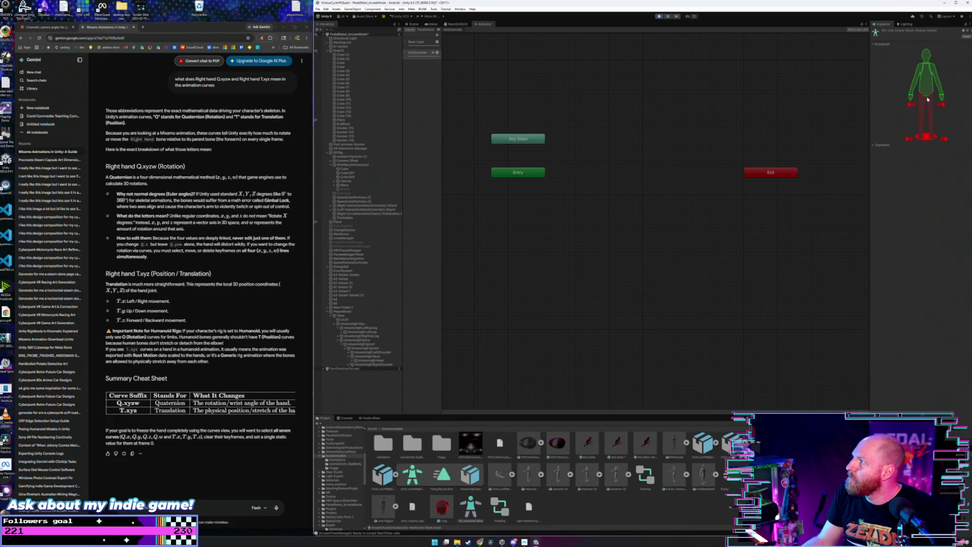
{"action": "left_click", "coordinate": [912, 104]}
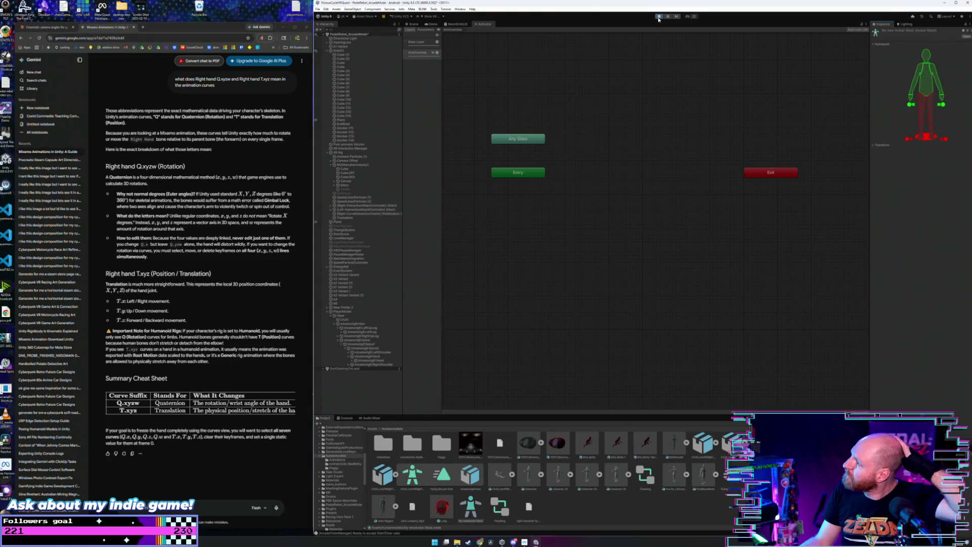
Step: Delete the ArmOverride layer from the Animator
{"action": "right_click", "coordinate": [423, 54]}
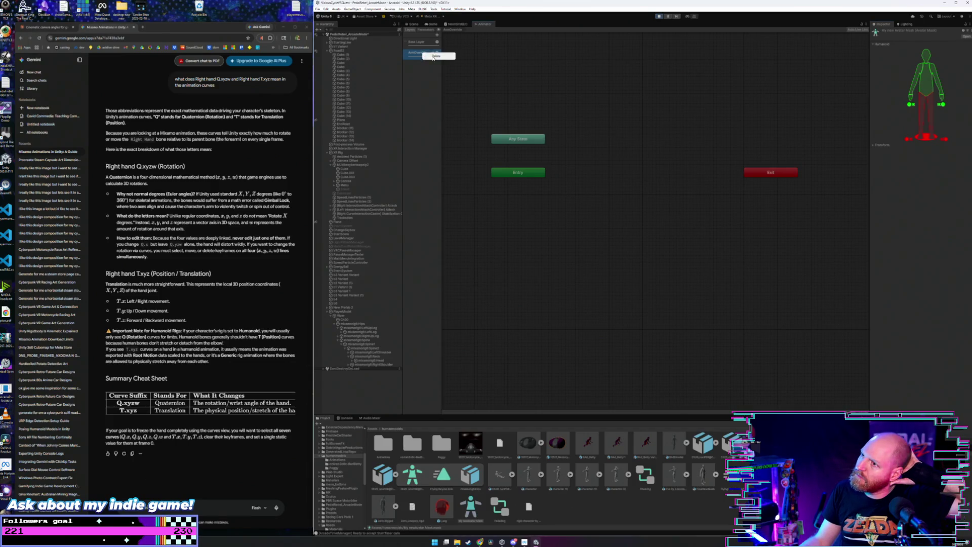
{"action": "left_click", "coordinate": [435, 56]}
{"action": "left_click", "coordinate": [413, 24]}
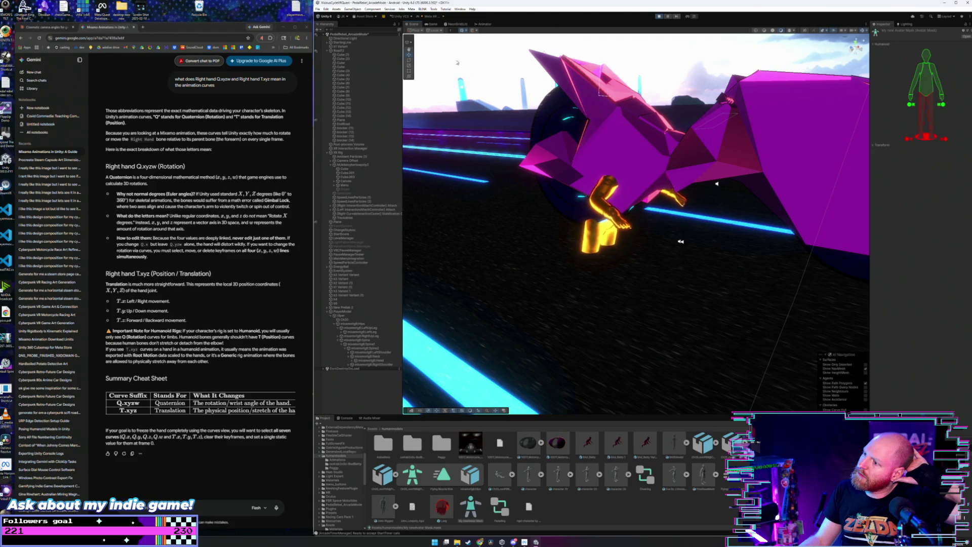
Step: Stop and restart Play mode to test the rider's animation on the bike
{"action": "left_click", "coordinate": [659, 17]}
{"action": "left_click", "coordinate": [659, 17]}
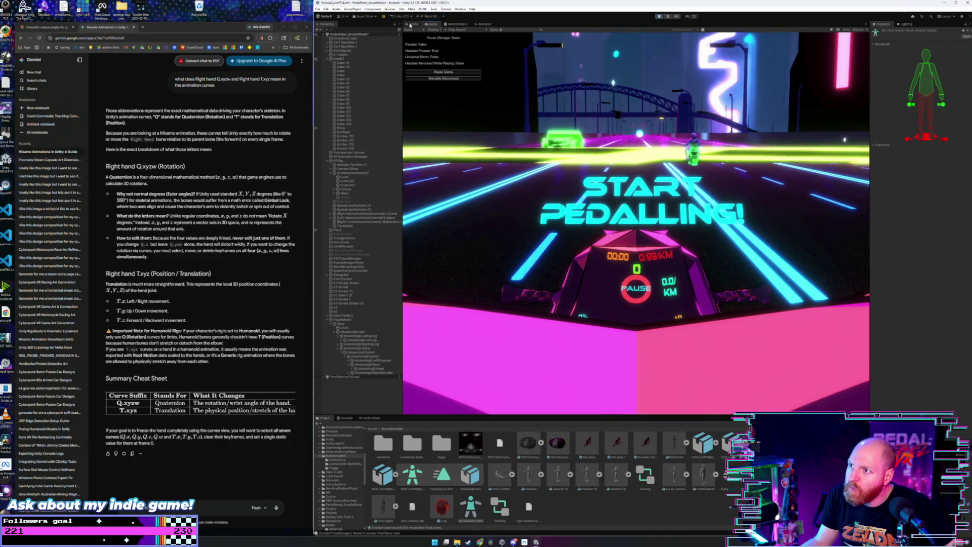
Step: Move the PlayerModel rider up onto the bike seat in the Scene view
{"action": "left_click", "coordinate": [411, 24]}
{"action": "left_click_drag", "start_coordinate": [522, 131], "coordinate": [625, 105]}
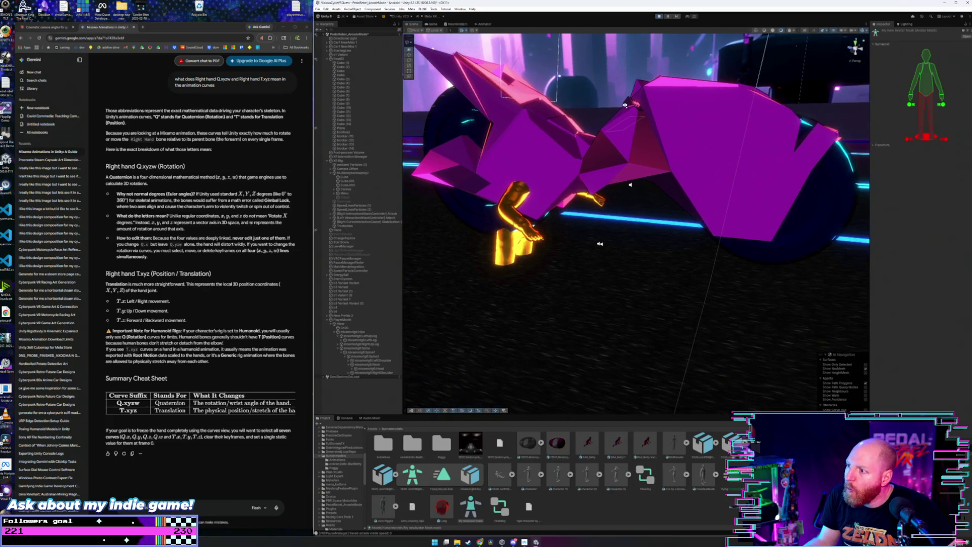
{"action": "left_click", "coordinate": [349, 319]}
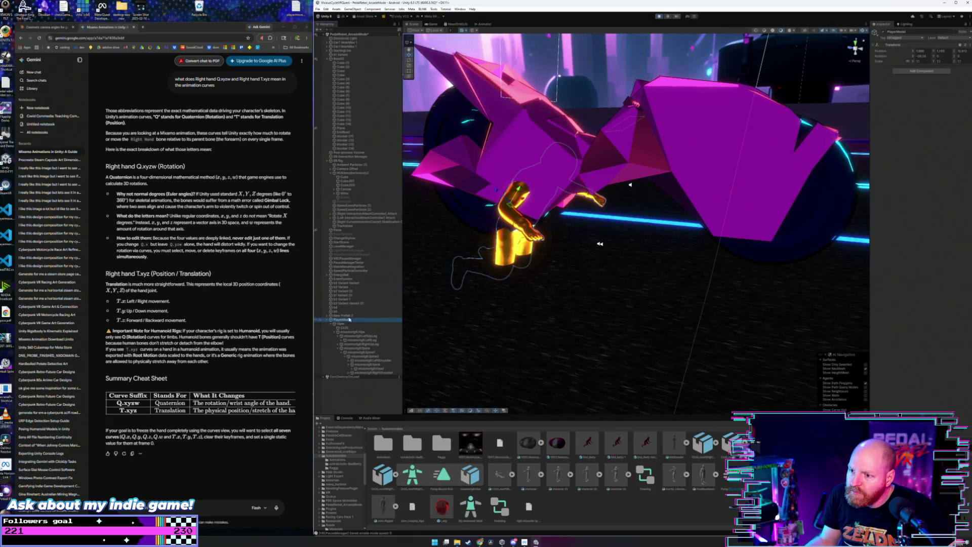
{"action": "left_click_drag", "start_coordinate": [506, 251], "coordinate": [572, 79]}
{"action": "mouse_move", "coordinate": [574, 127]}
{"action": "left_mouse_down"}
{"action": "mouse_move", "coordinate": [585, 193]}
{"action": "mouse_move", "coordinate": [619, 189]}
{"action": "mouse_move", "coordinate": [526, 337]}
{"action": "left_mouse_up"}
Step: Open the Animations folder, toggle Play mode and select the BicyclePedal clip
{"action": "left_click", "coordinate": [382, 447]}
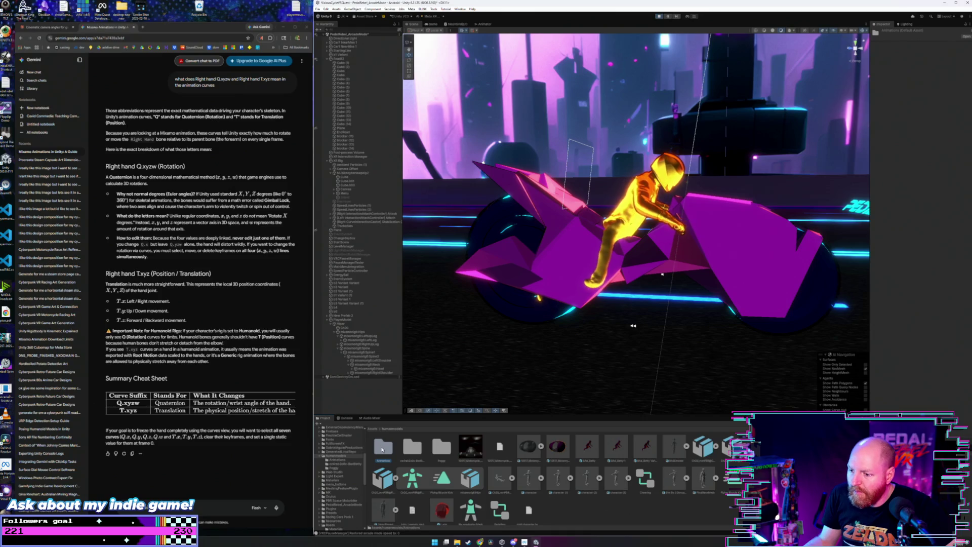
{"action": "double_click", "coordinate": [383, 447]}
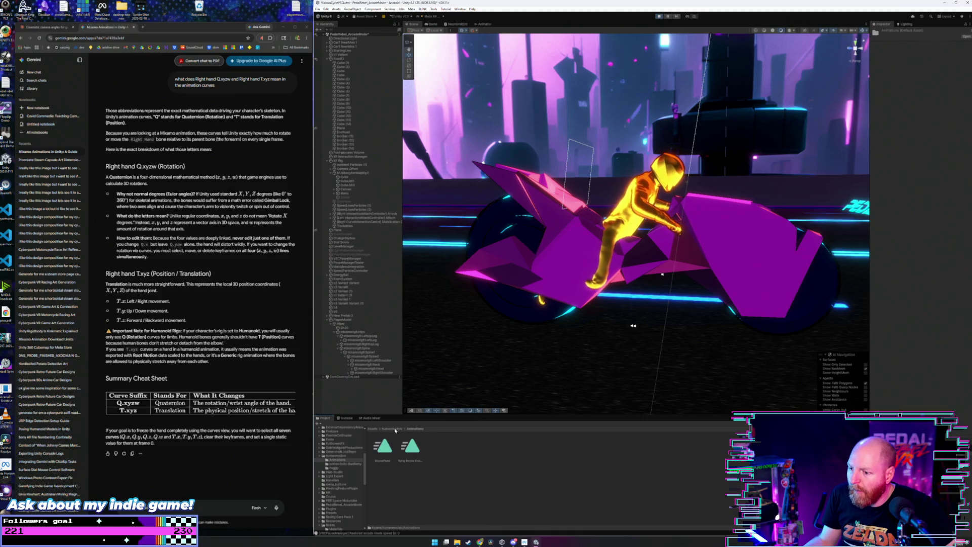
{"action": "left_click", "coordinate": [659, 16]}
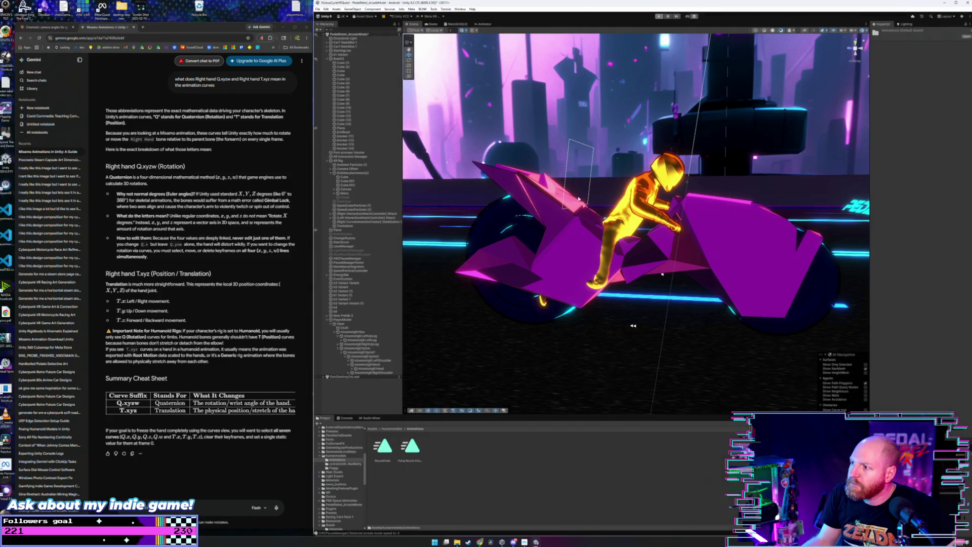
{"action": "left_click", "coordinate": [383, 448]}
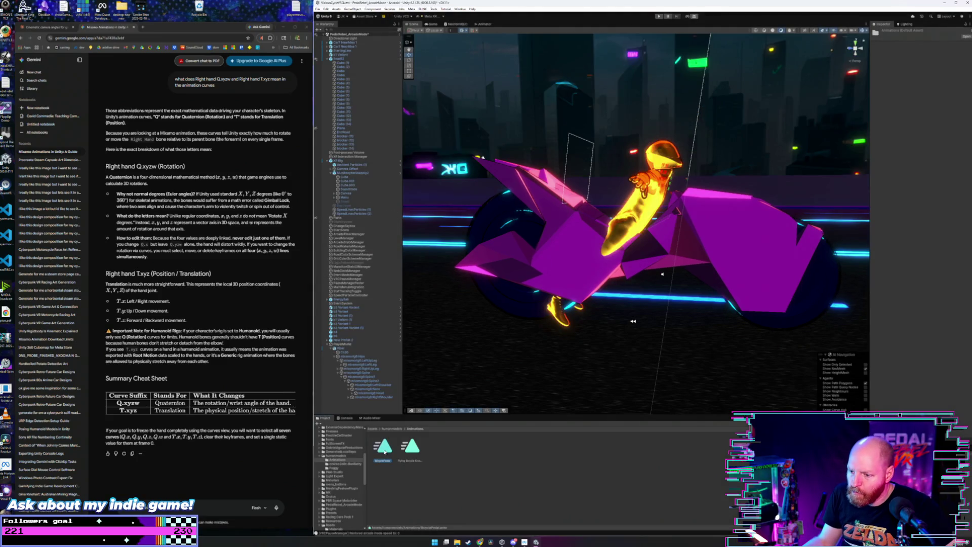
Step: Cancel deleting BicyclePedal, open the Pedaling animator controller and reopen the Animations folder
{"action": "key", "text": "Delete"}
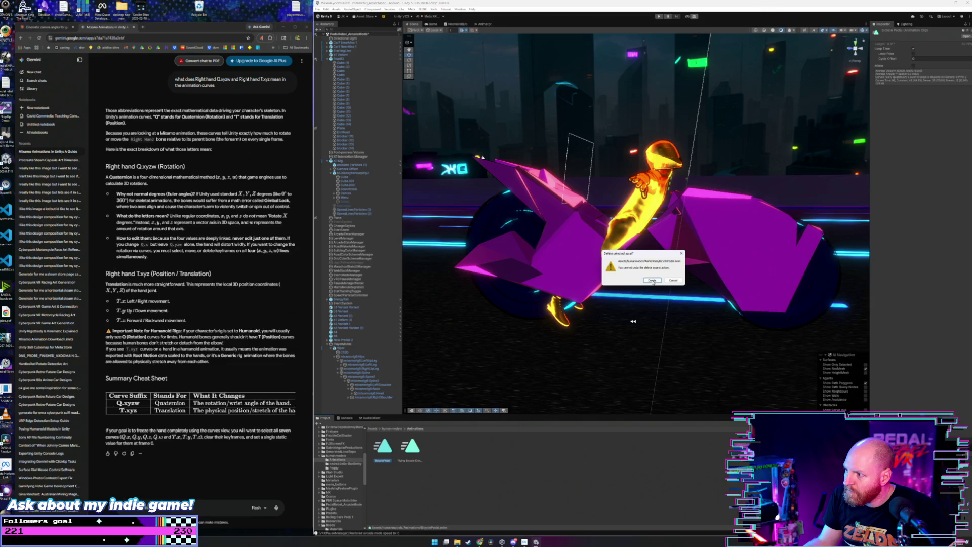
{"action": "left_click", "coordinate": [671, 280]}
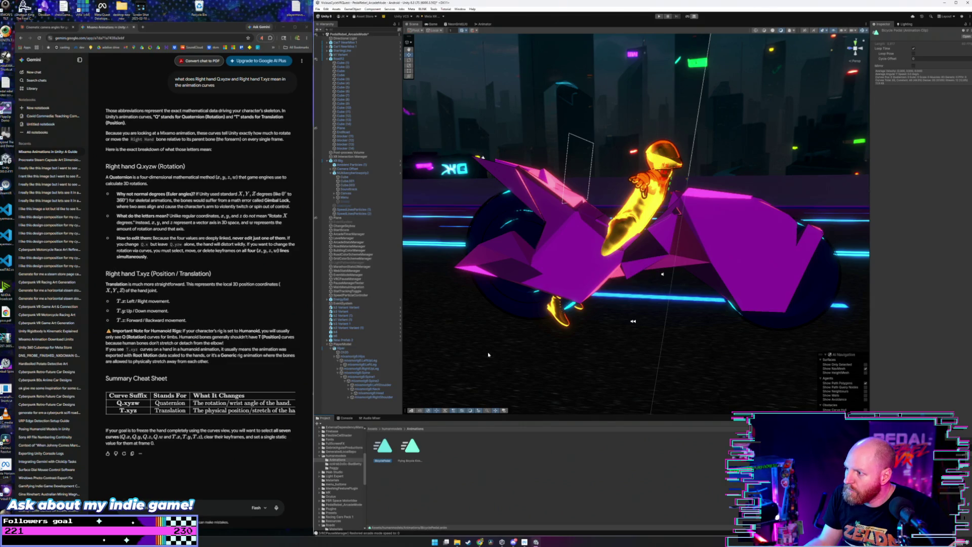
{"action": "left_click", "coordinate": [384, 429]}
{"action": "double_click", "coordinate": [500, 508]}
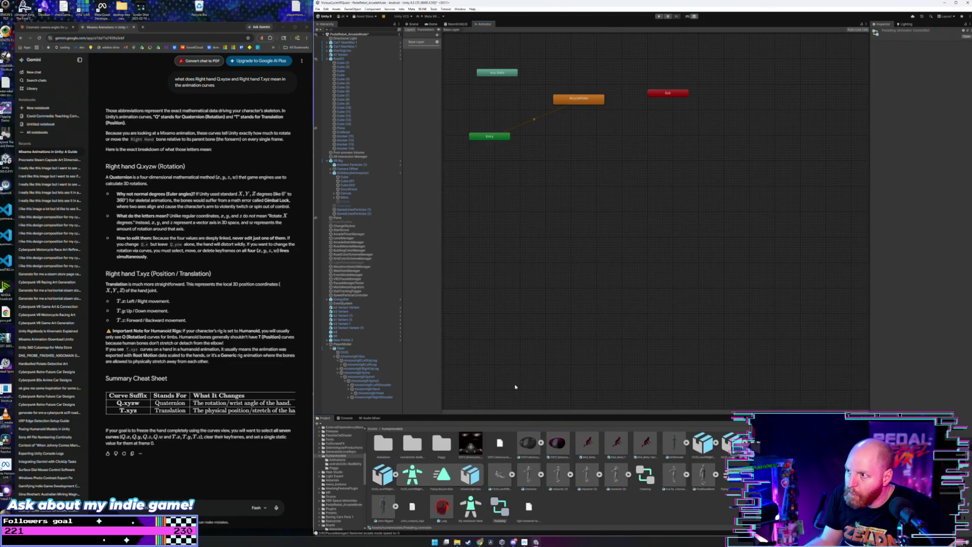
{"action": "double_click", "coordinate": [383, 443]}
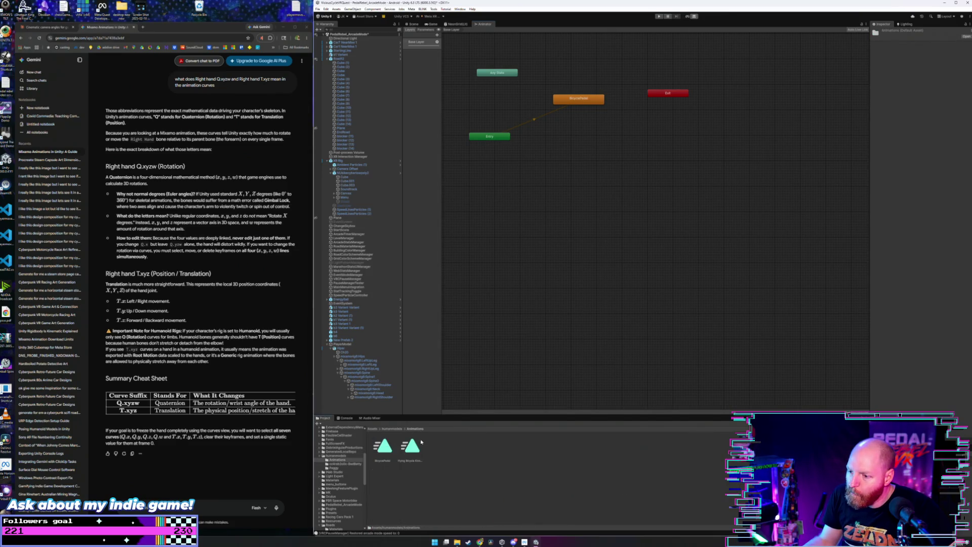
Step: Add the second clip as a new state and delete the BicyclePedal state
{"action": "left_click_drag", "start_coordinate": [506, 258], "coordinate": [570, 145]}
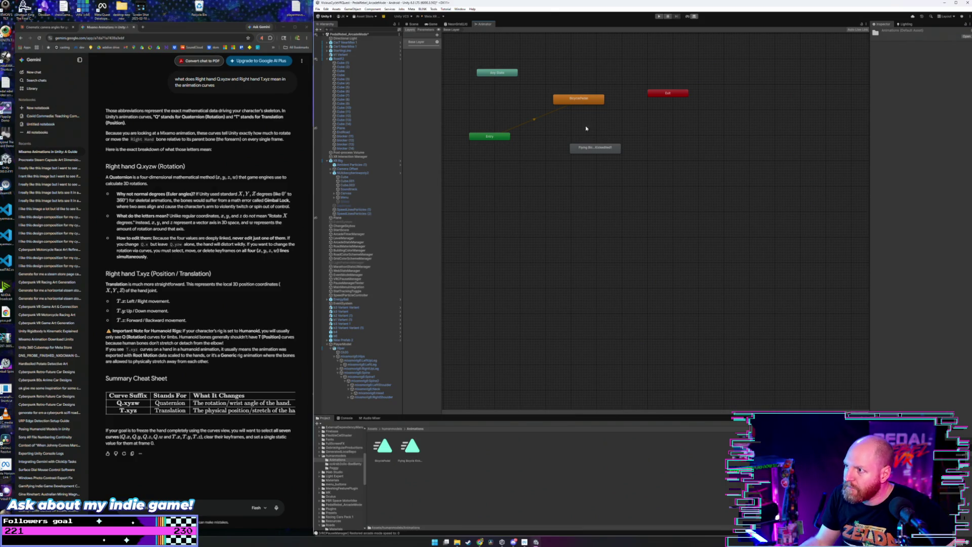
{"action": "left_click", "coordinate": [581, 103]}
{"action": "key", "text": "Delete"}
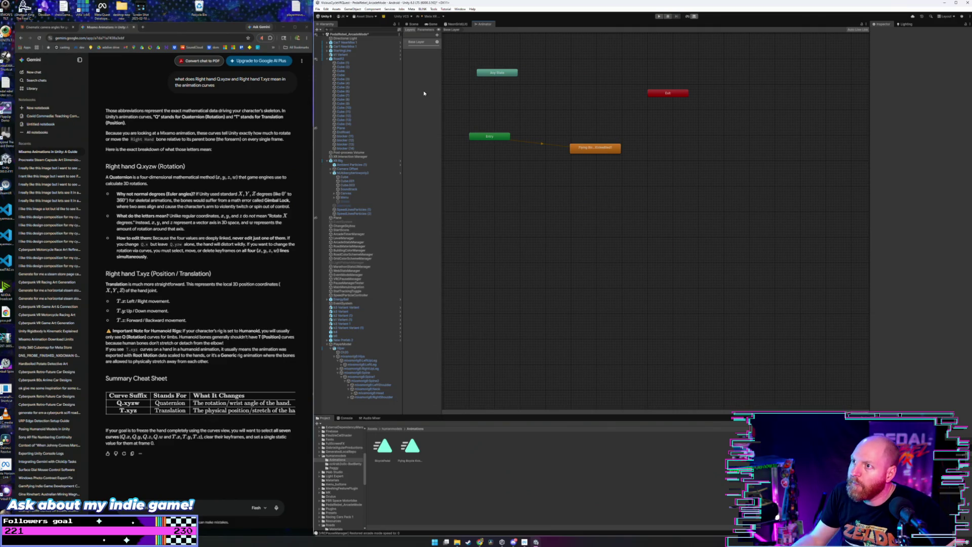
{"action": "left_click", "coordinate": [417, 43]}
{"action": "left_click", "coordinate": [438, 42]}
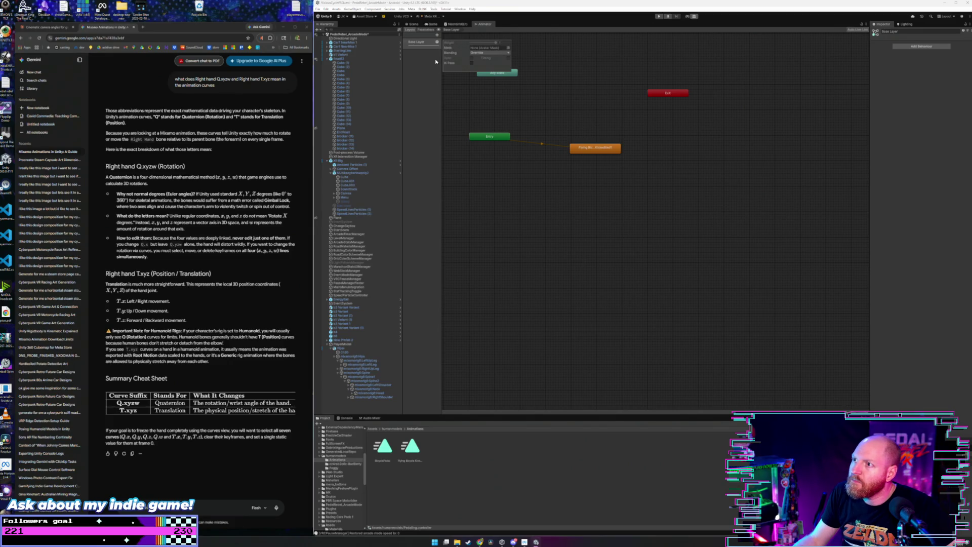
{"action": "left_click", "coordinate": [438, 43]}
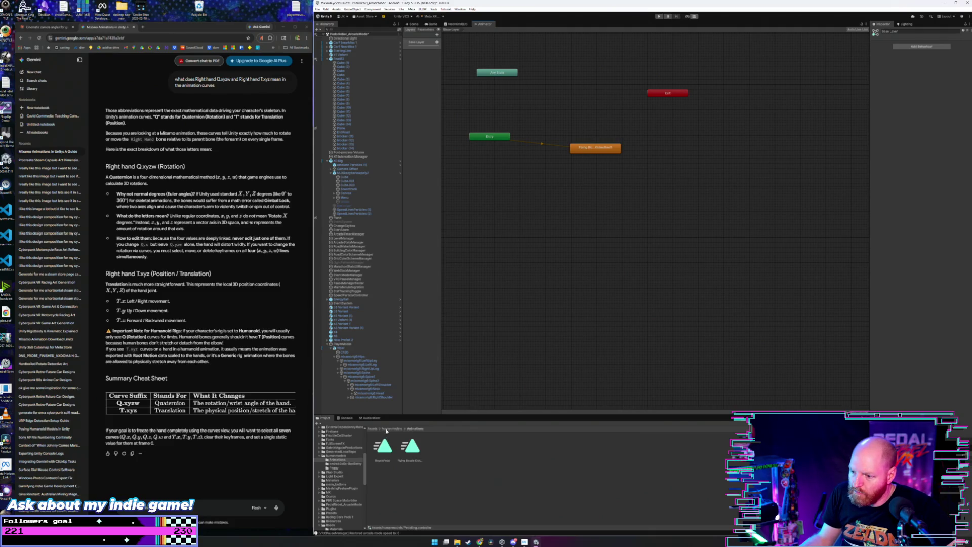
Step: Confirm deletion of BicyclePedal.anim and switch back to the Scene view
{"action": "left_click", "coordinate": [384, 452]}
{"action": "key", "text": "Delete"}
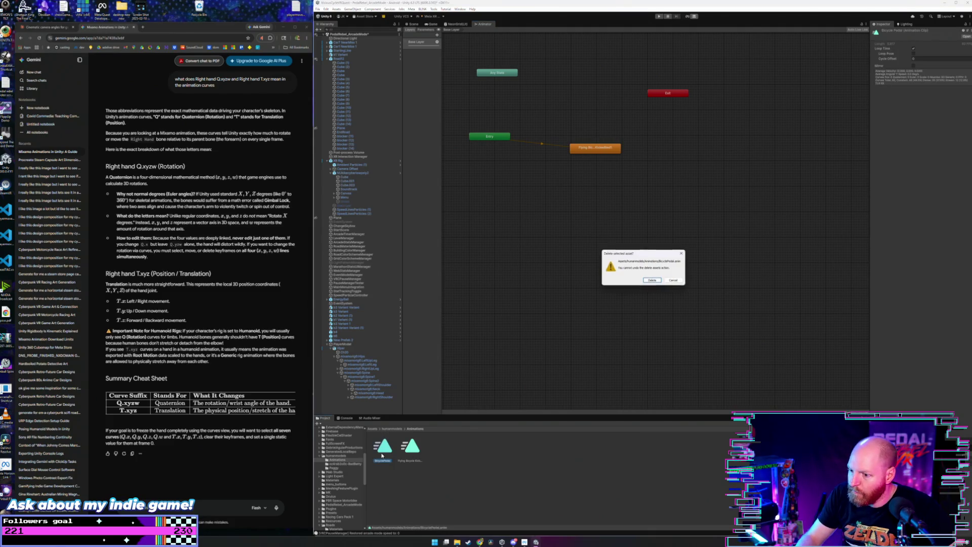
{"action": "left_click", "coordinate": [652, 280]}
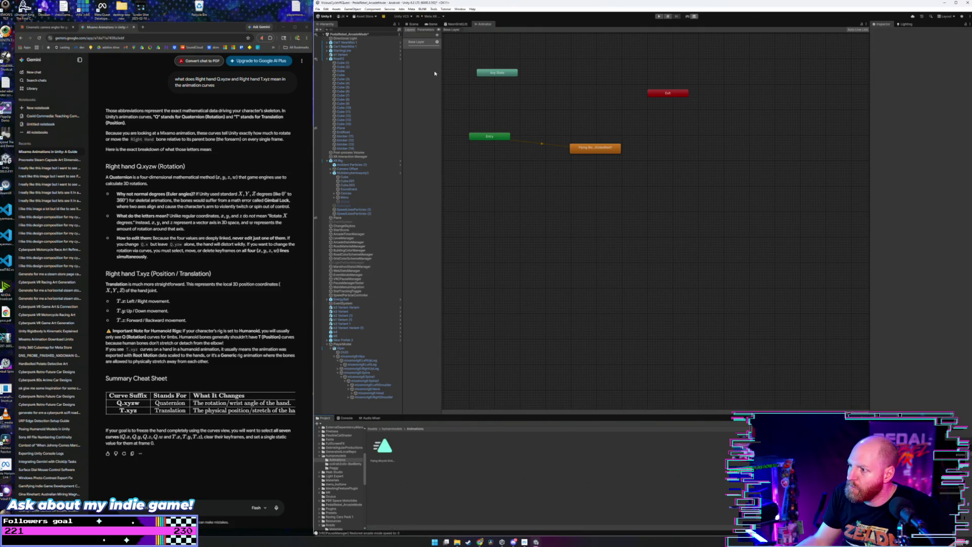
{"action": "left_click", "coordinate": [453, 26]}
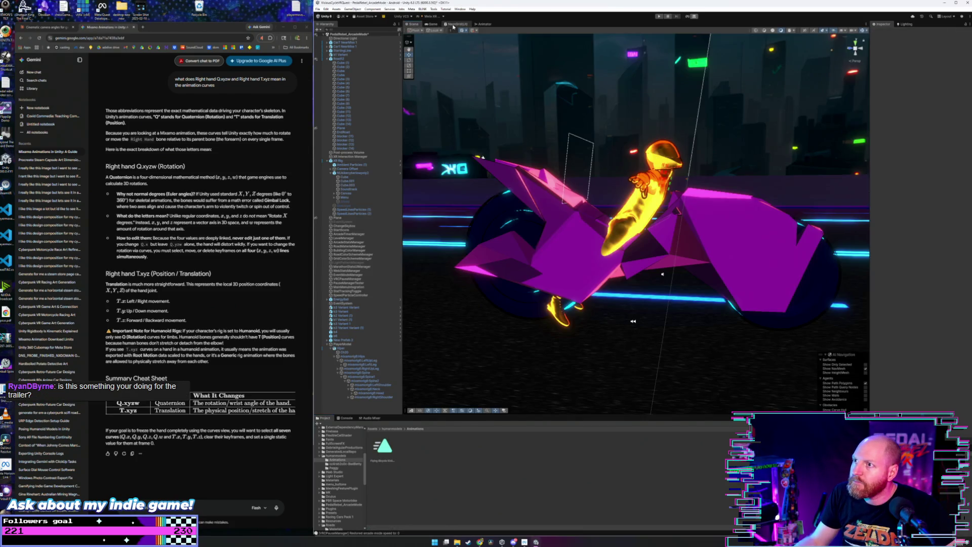
Step: Close the NeonGrid(Lit) shader graph tab, saving its changes, and return to the Scene
{"action": "left_click", "coordinate": [454, 25]}
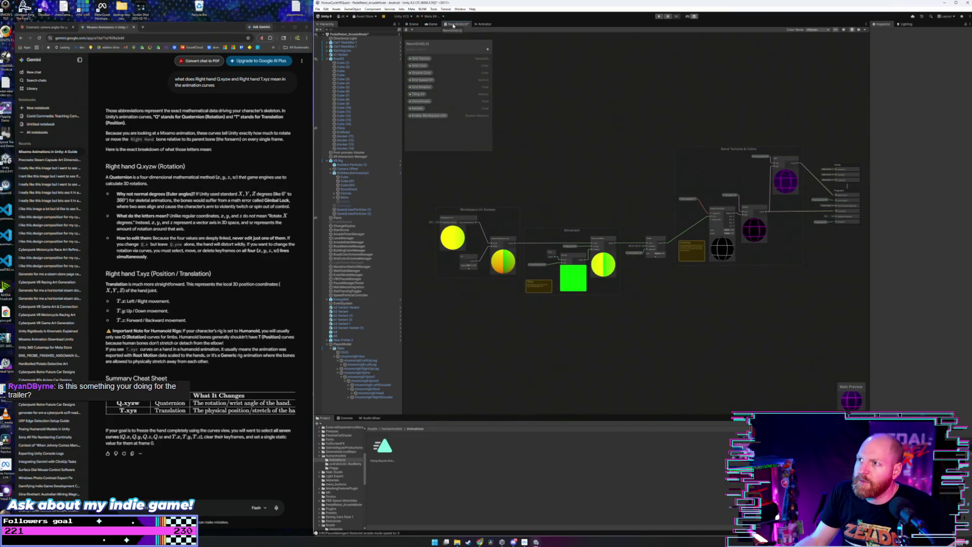
{"action": "right_click", "coordinate": [453, 27]}
{"action": "left_click", "coordinate": [466, 33]}
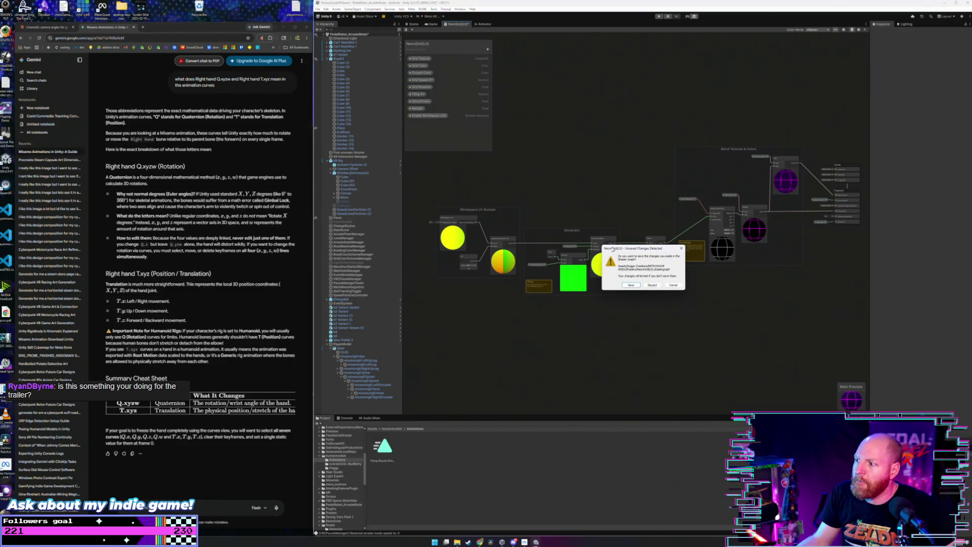
{"action": "left_click", "coordinate": [631, 285]}
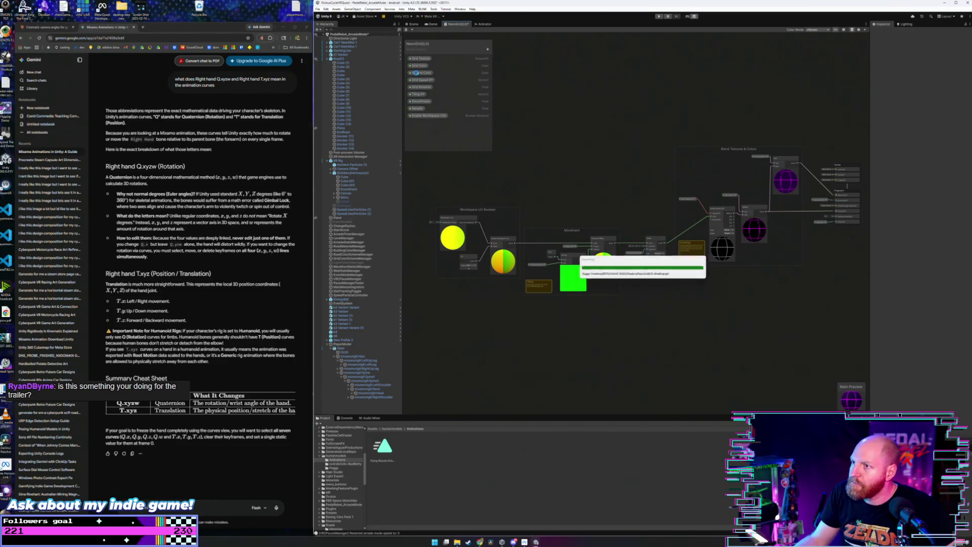
{"action": "left_click", "coordinate": [410, 27]}
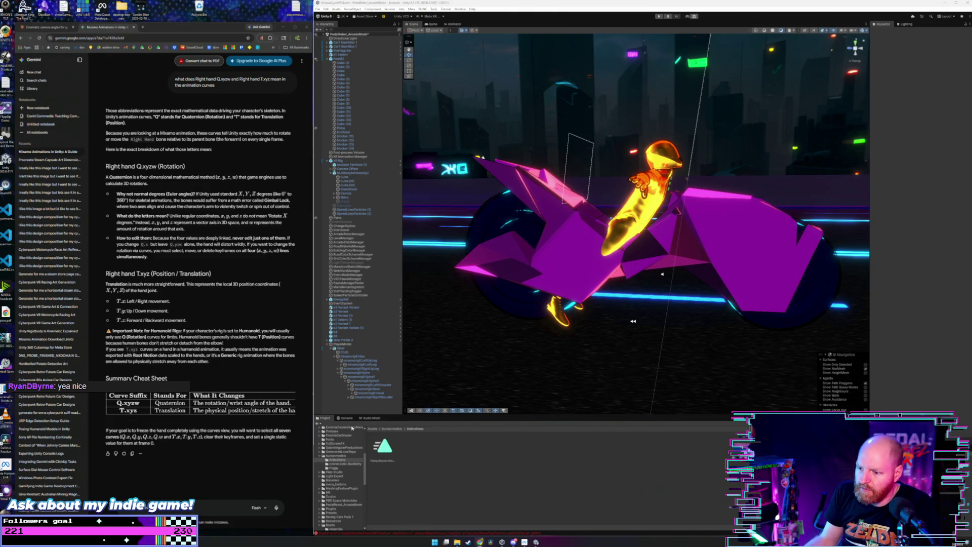
Step: Read the full shader error message in the Console
{"action": "left_click", "coordinate": [387, 430]}
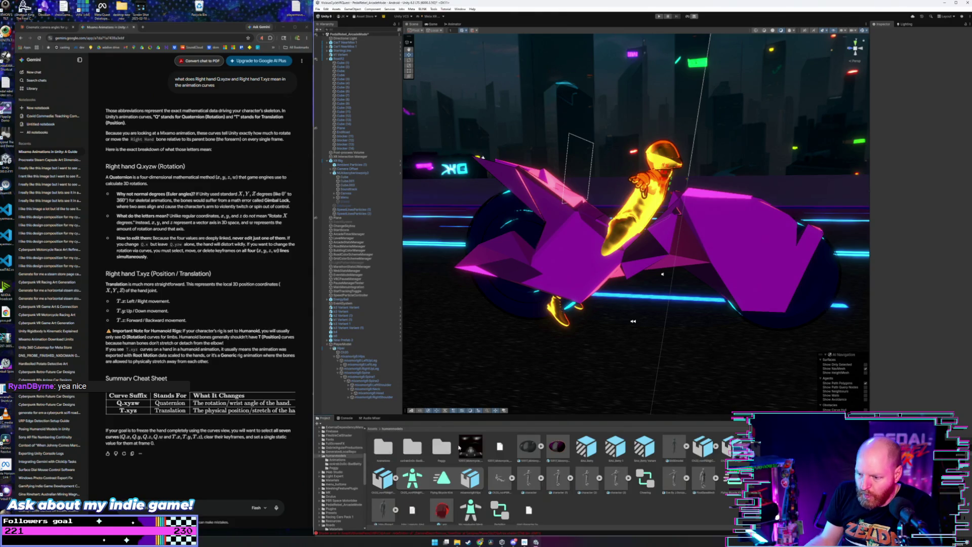
{"action": "left_click", "coordinate": [424, 534]}
{"action": "left_click", "coordinate": [365, 493]}
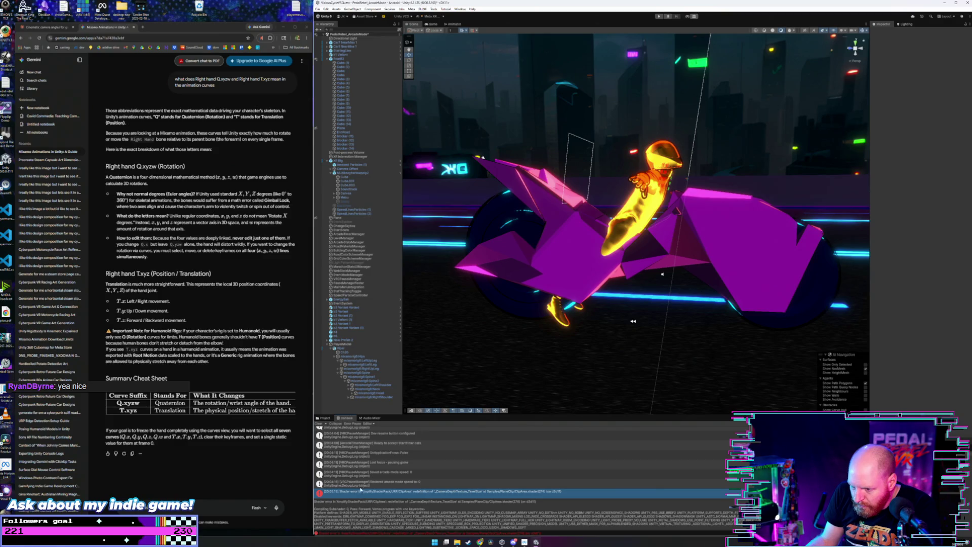
{"action": "scroll", "coordinate": [362, 494], "scroll_direction": "up", "scroll_amount": 1}
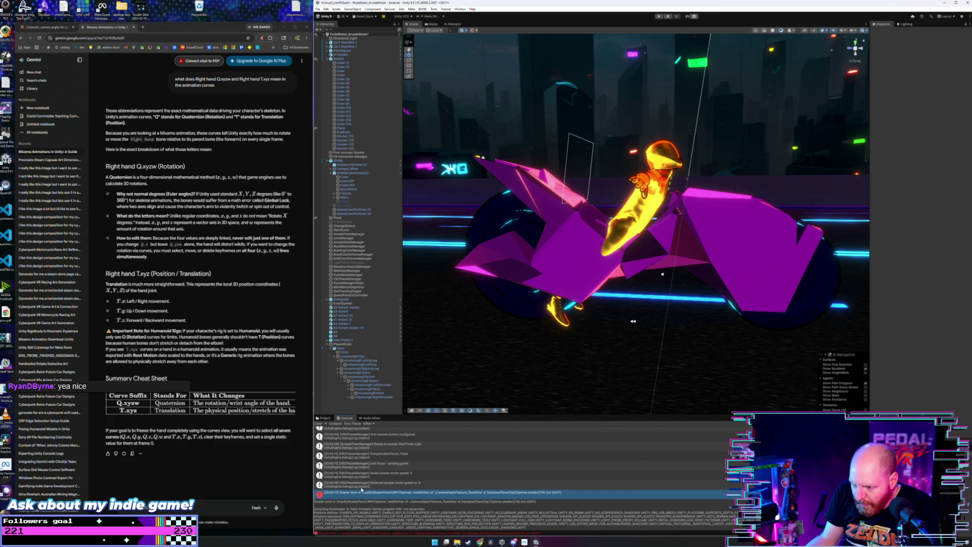
Step: Go to the humanmodels folder, inspect Flying Bicycle Kick 1, then open the Pedaling controller
{"action": "left_click", "coordinate": [323, 418]}
{"action": "scroll", "coordinate": [355, 463], "scroll_direction": "up", "scroll_amount": 5}
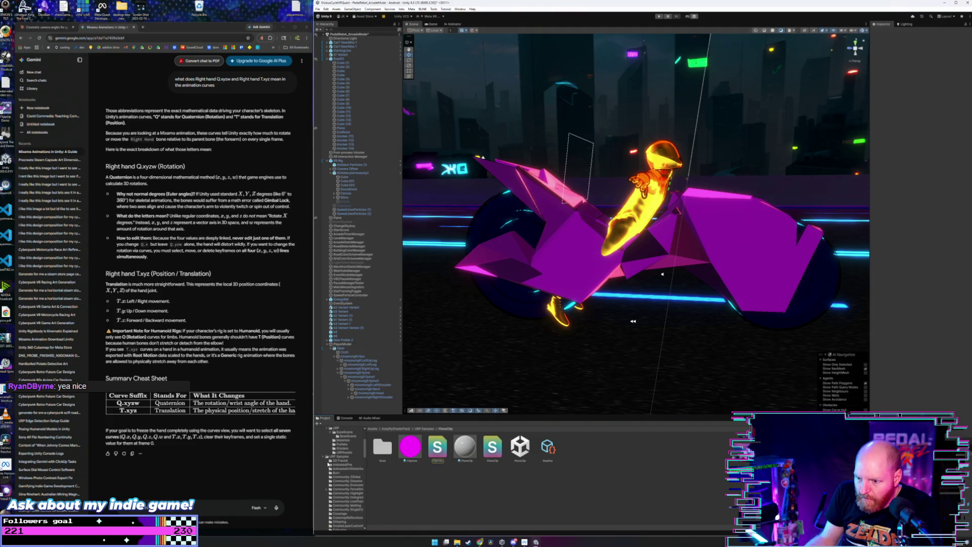
{"action": "scroll", "coordinate": [327, 466], "scroll_direction": "up", "scroll_amount": 5}
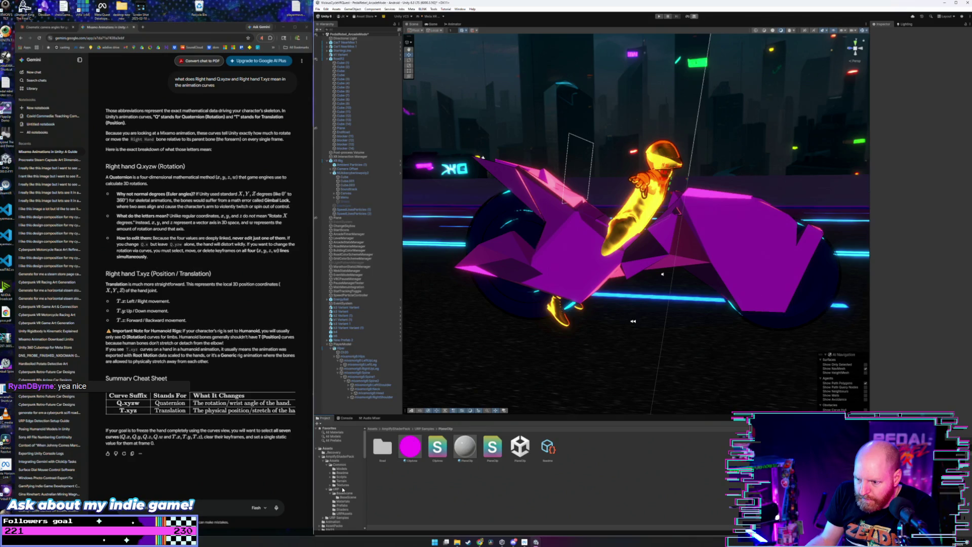
{"action": "left_click", "coordinate": [324, 461]}
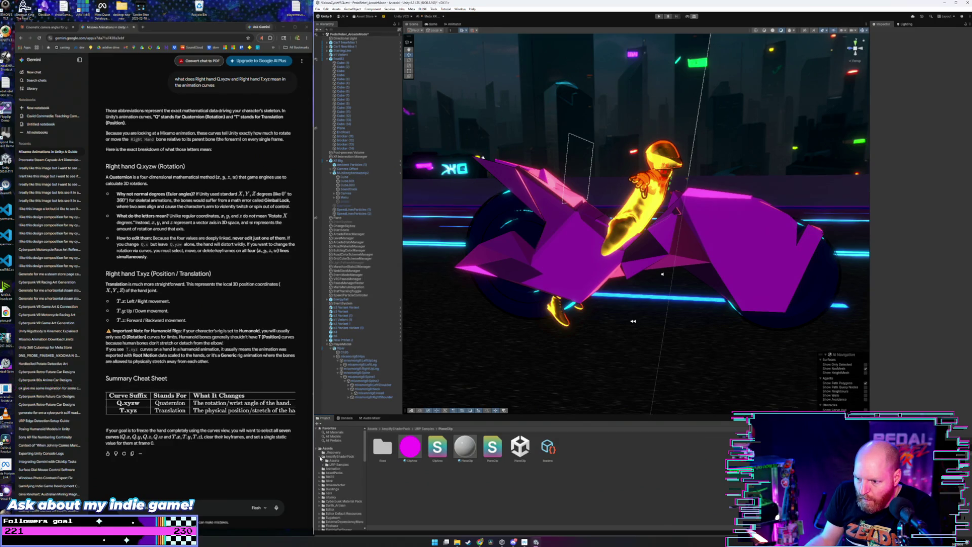
{"action": "scroll", "coordinate": [330, 456], "scroll_direction": "down", "scroll_amount": 10}
{"action": "scroll", "coordinate": [336, 453], "scroll_direction": "up", "scroll_amount": 3}
{"action": "left_click", "coordinate": [336, 450]}
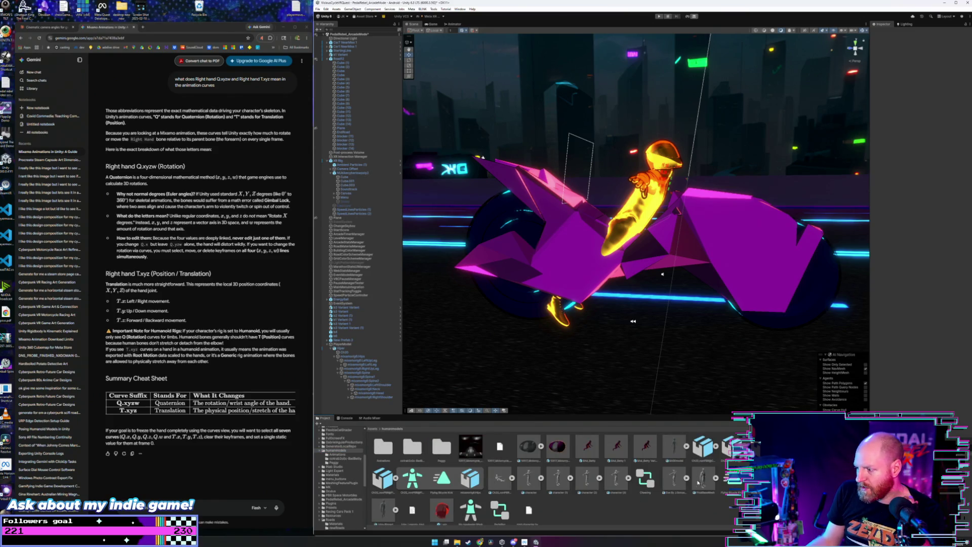
{"action": "left_click", "coordinate": [739, 486]}
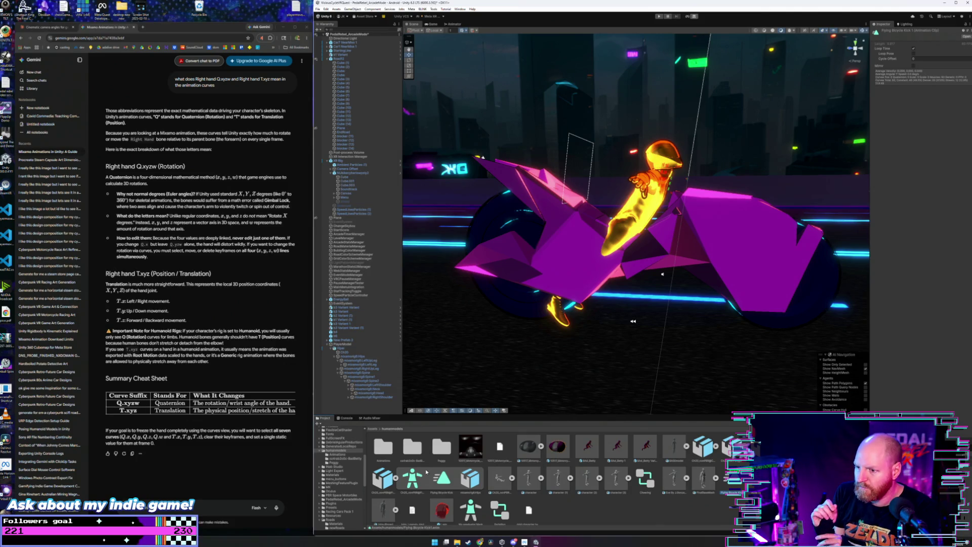
{"action": "double_click", "coordinate": [501, 509]}
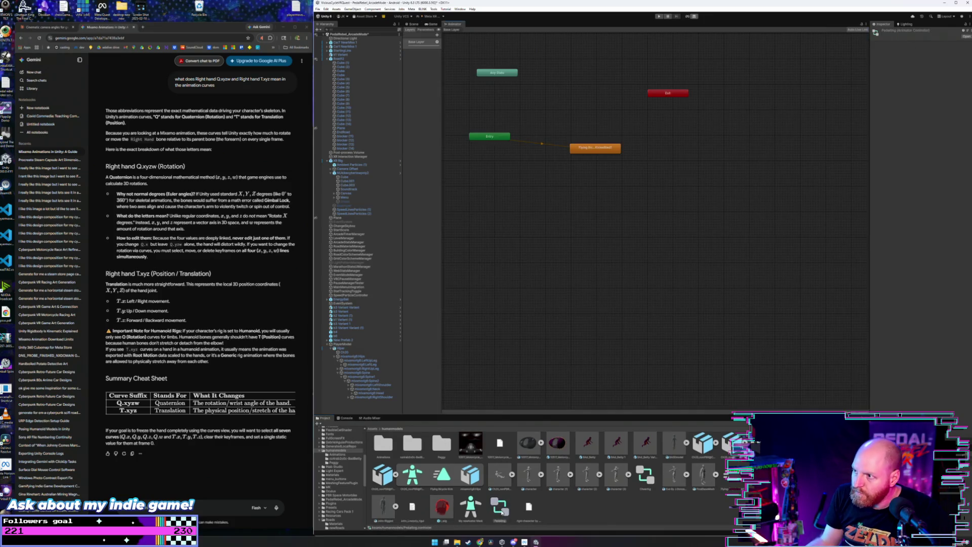
Step: Move the default state beside Any State and locate the Flying Bicycle Kick model in humanmodels
{"action": "left_click_drag", "start_coordinate": [599, 150], "coordinate": [580, 102]}
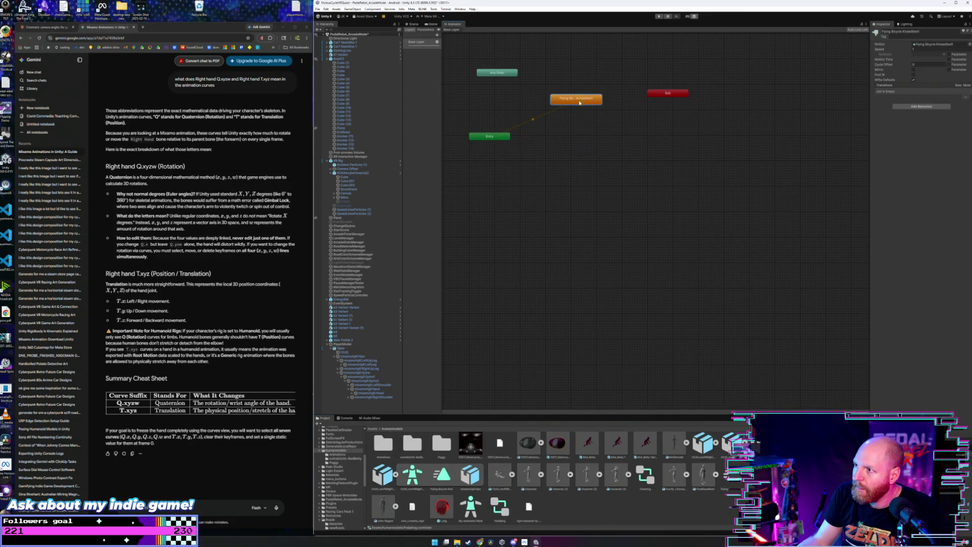
{"action": "double_click", "coordinate": [384, 446]}
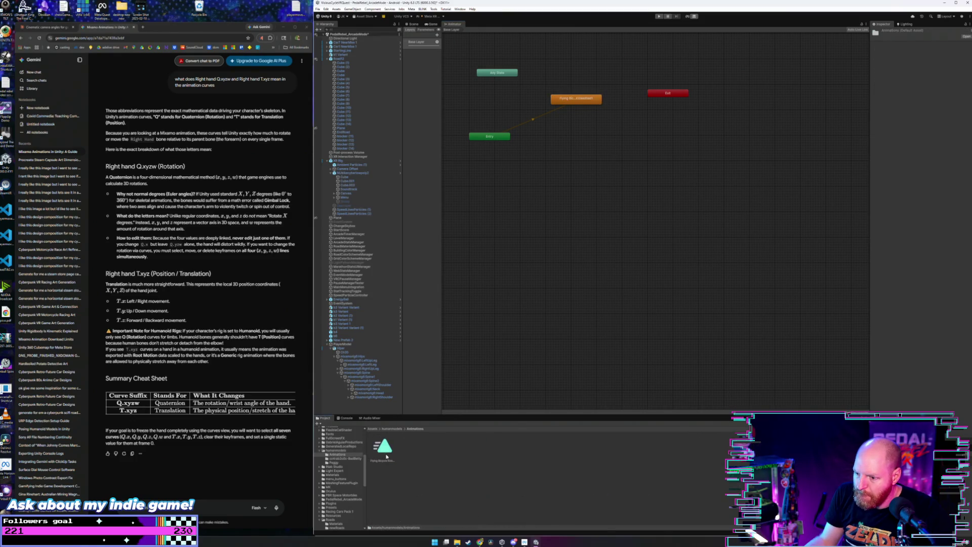
{"action": "left_click", "coordinate": [386, 455]}
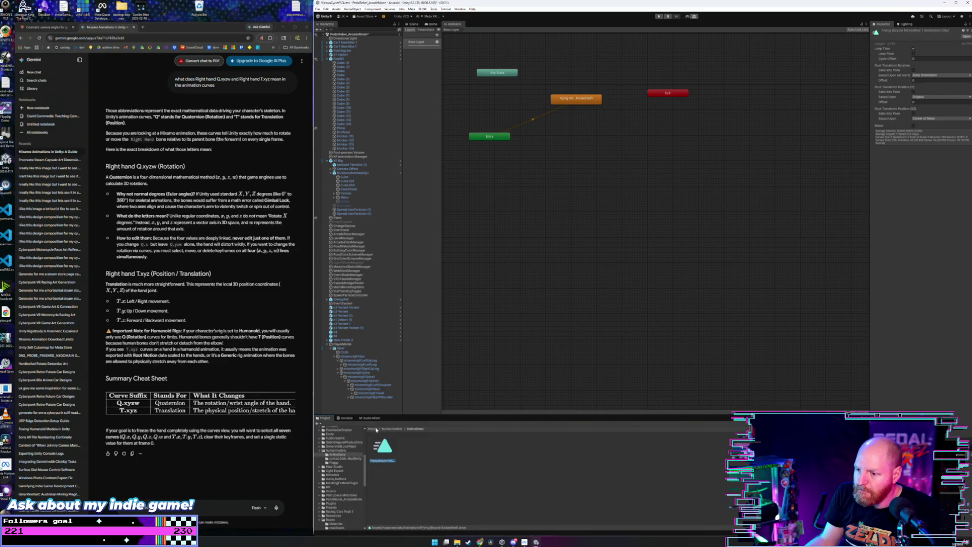
{"action": "left_click", "coordinate": [373, 429]}
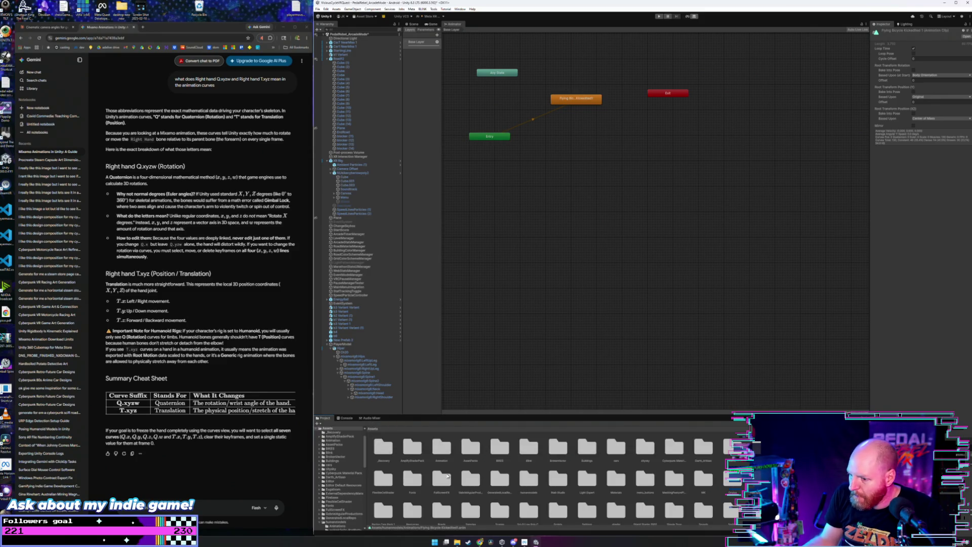
{"action": "scroll", "coordinate": [337, 470], "scroll_direction": "down", "scroll_amount": 5}
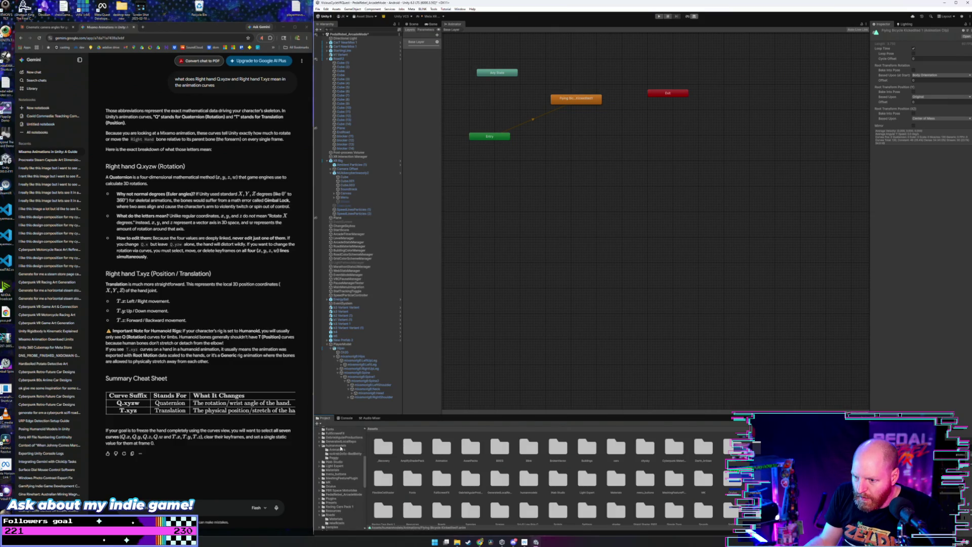
{"action": "left_click", "coordinate": [340, 446]}
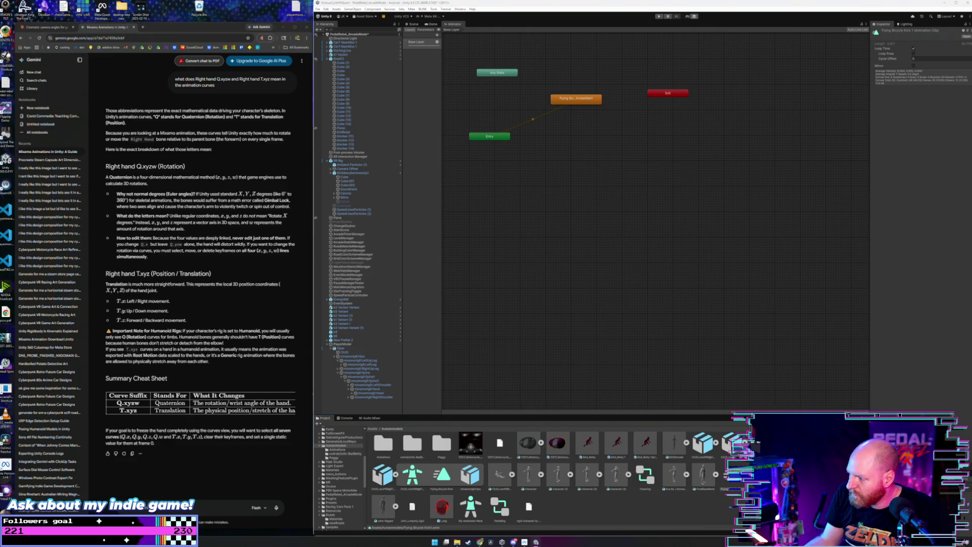
Step: Duplicate the Flying Bicycle Kick clip with Ctrl+D and move the copy into Animations
{"action": "left_click", "coordinate": [412, 475]}
{"action": "key", "text": "ctrl+d"}
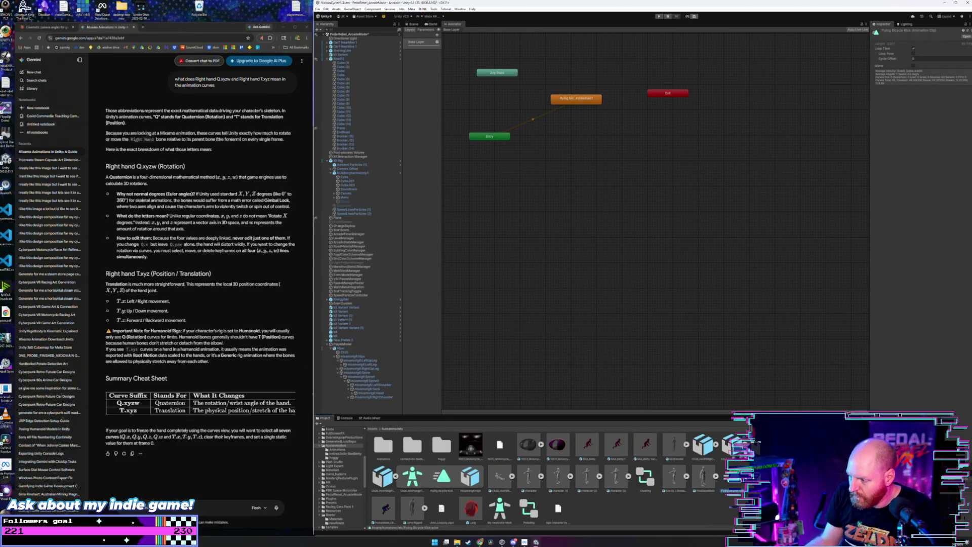
{"action": "left_click_drag", "start_coordinate": [732, 479], "coordinate": [383, 452]}
{"action": "double_click", "coordinate": [384, 450]}
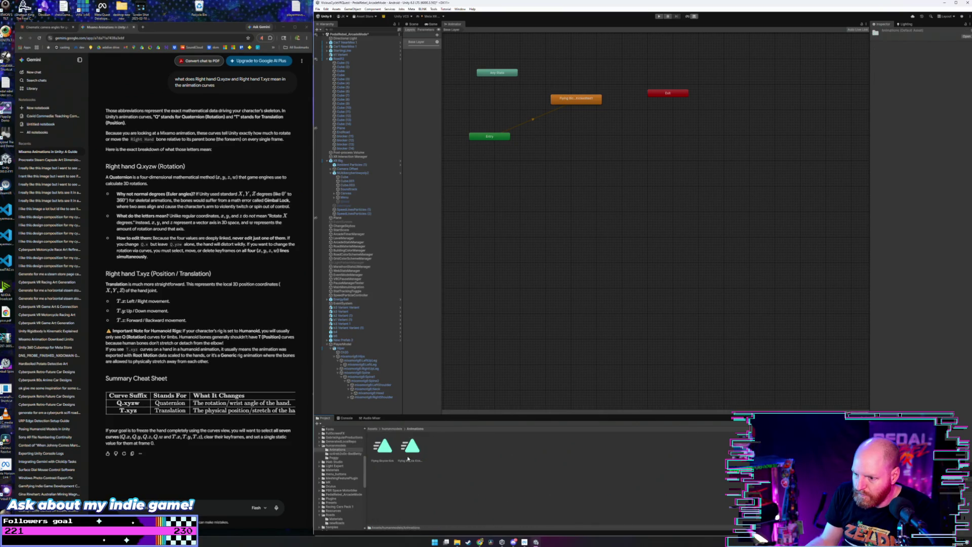
Step: Add the copied clip as a state, delete the old default state, then start Play mode
{"action": "left_click_drag", "start_coordinate": [577, 150], "coordinate": [569, 102]}
{"action": "left_click", "coordinate": [585, 101]}
{"action": "key", "text": "Delete"}
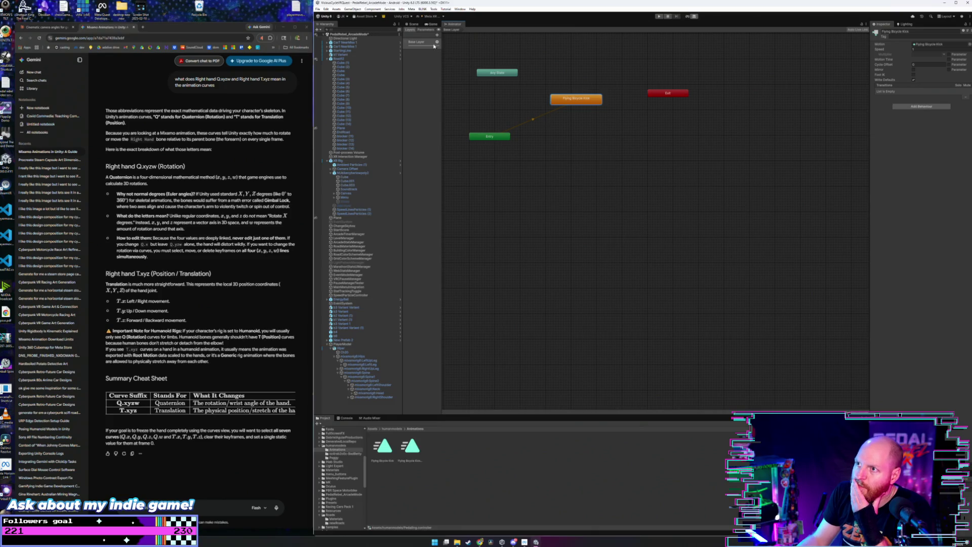
{"action": "left_click", "coordinate": [413, 24]}
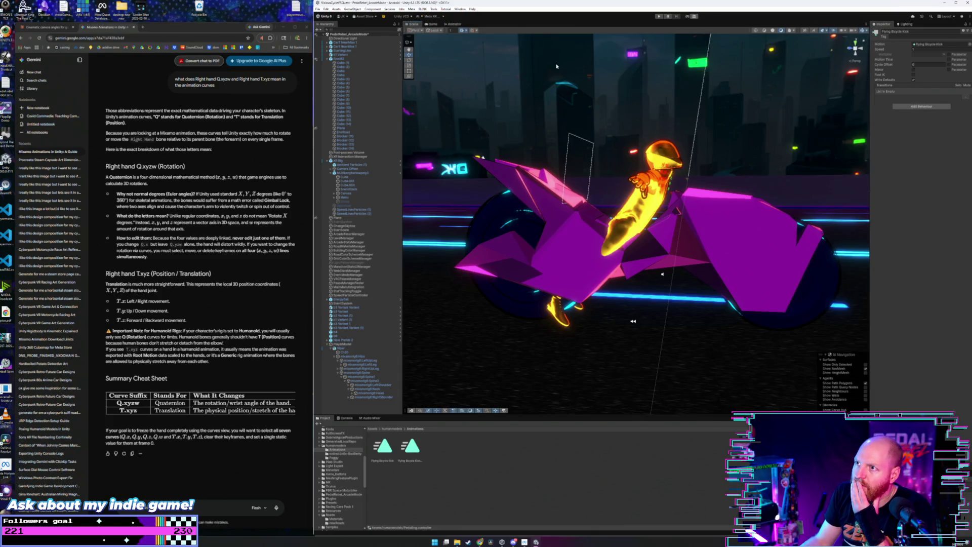
{"action": "left_click", "coordinate": [659, 16]}
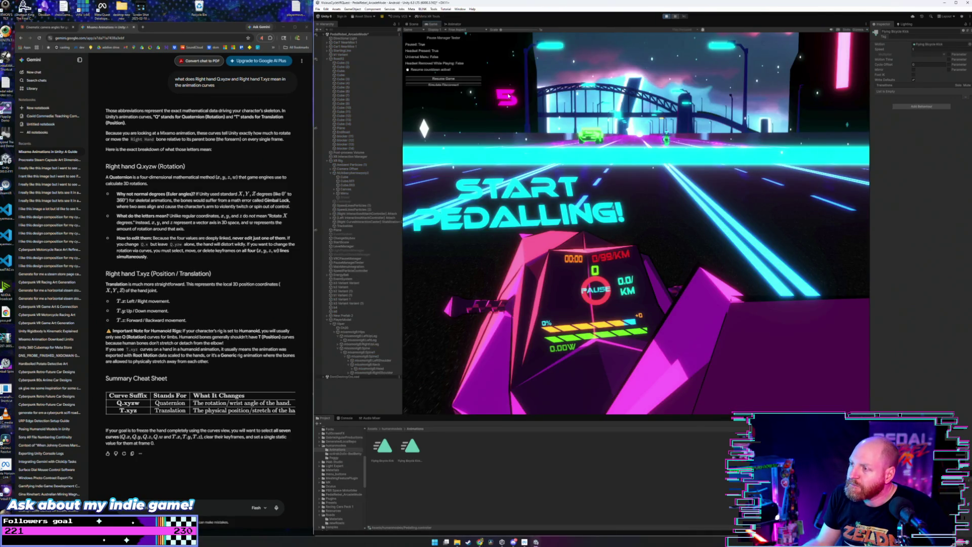
Step: Select the Flying Bicycle Kick clip in humanmodels and open it in the Animation editor (Ctrl+6)
{"action": "left_click", "coordinate": [413, 24]}
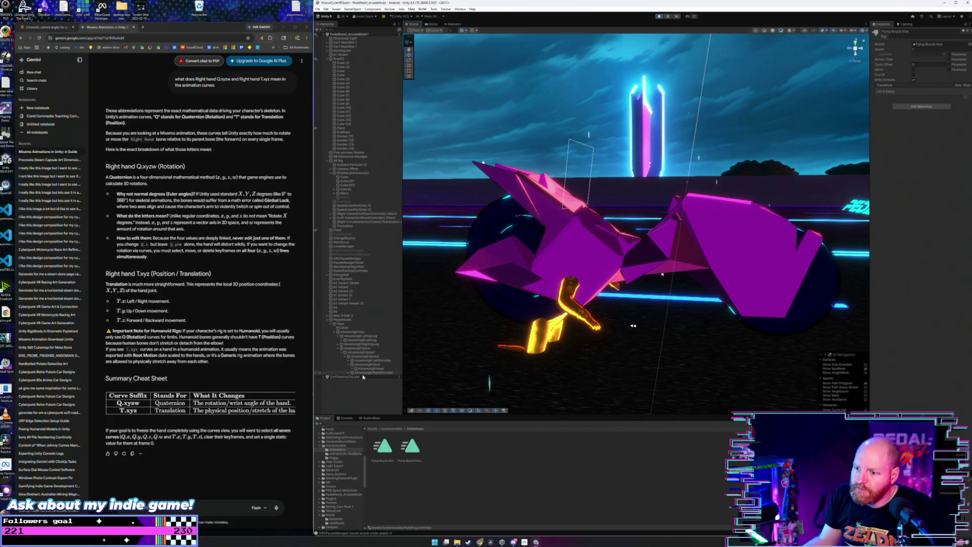
{"action": "left_click", "coordinate": [341, 323]}
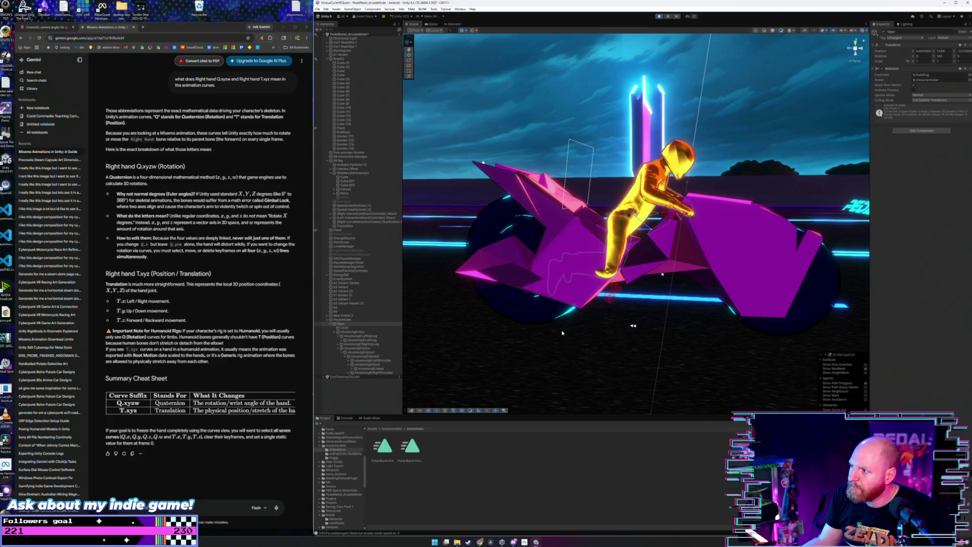
{"action": "left_click", "coordinate": [391, 429]}
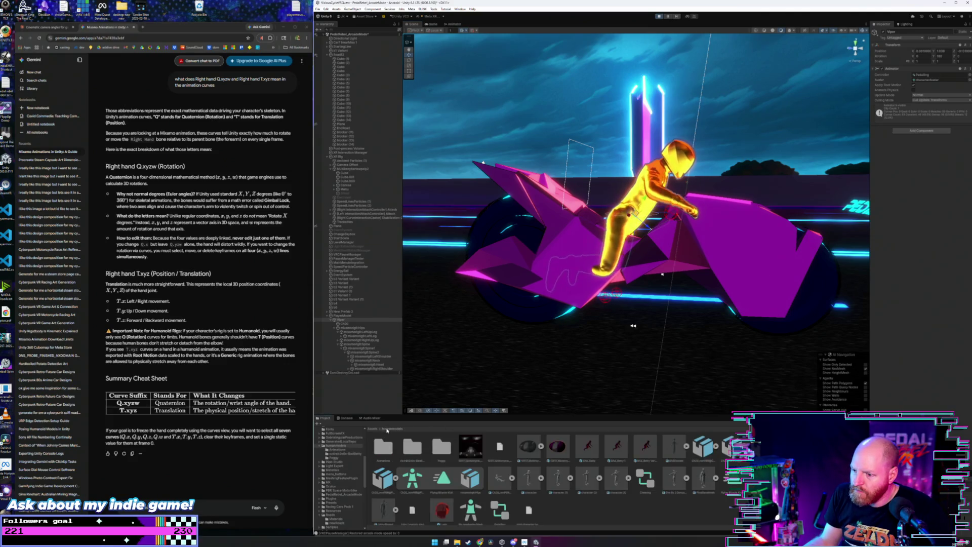
{"action": "left_click", "coordinate": [442, 477]}
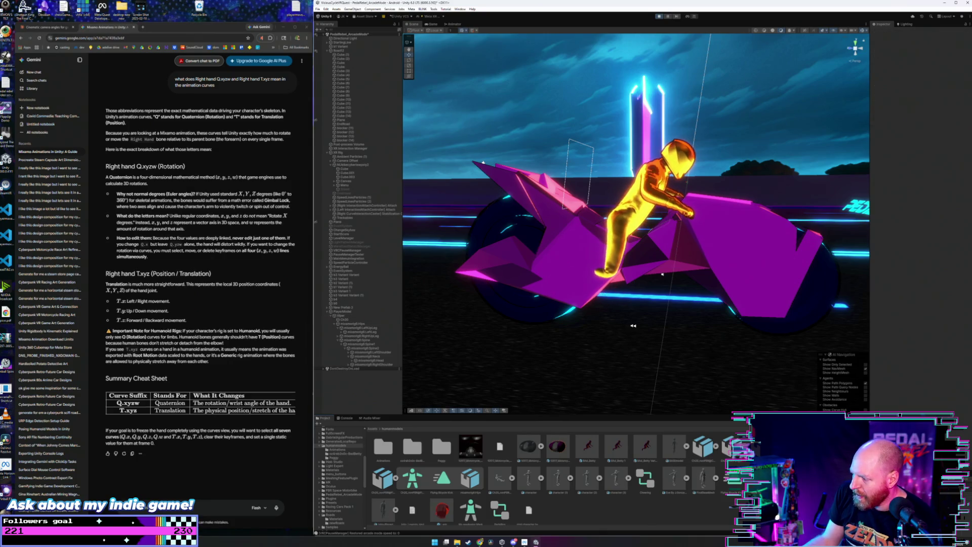
{"action": "key", "text": "ctrl+6"}
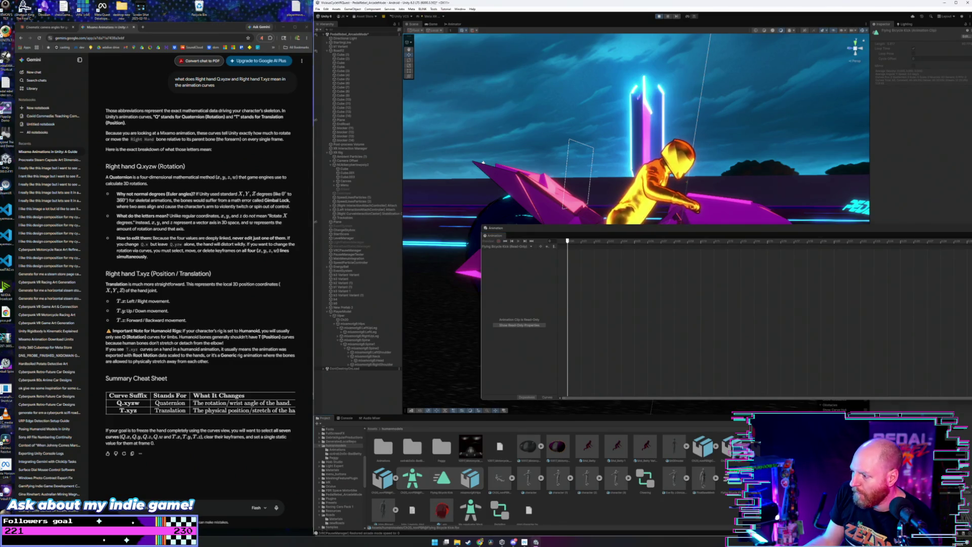
Step: Show the clip's read-only properties as curves, browse the arm channels, and display a Right Arm curve
{"action": "left_click", "coordinate": [522, 325]}
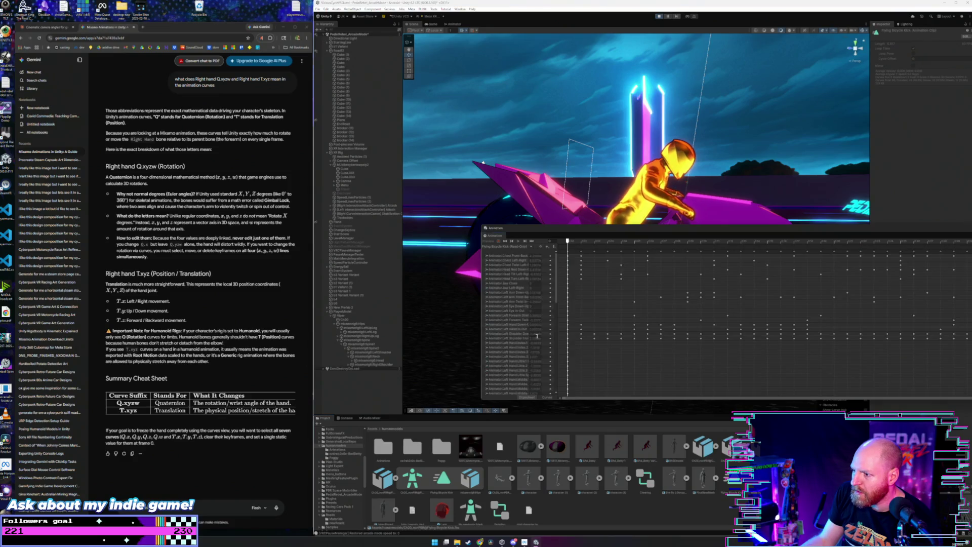
{"action": "left_click", "coordinate": [548, 397]}
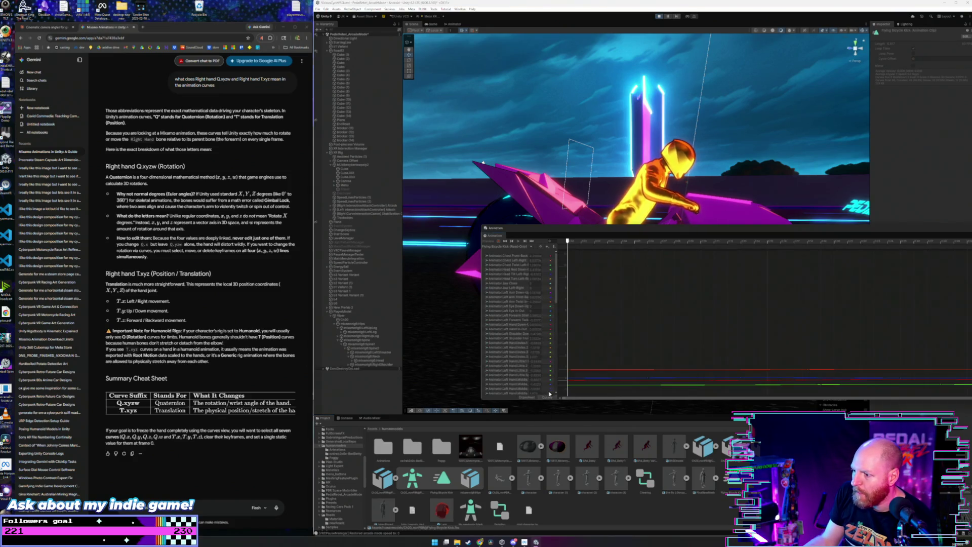
{"action": "scroll", "coordinate": [556, 319], "scroll_direction": "down", "scroll_amount": 8}
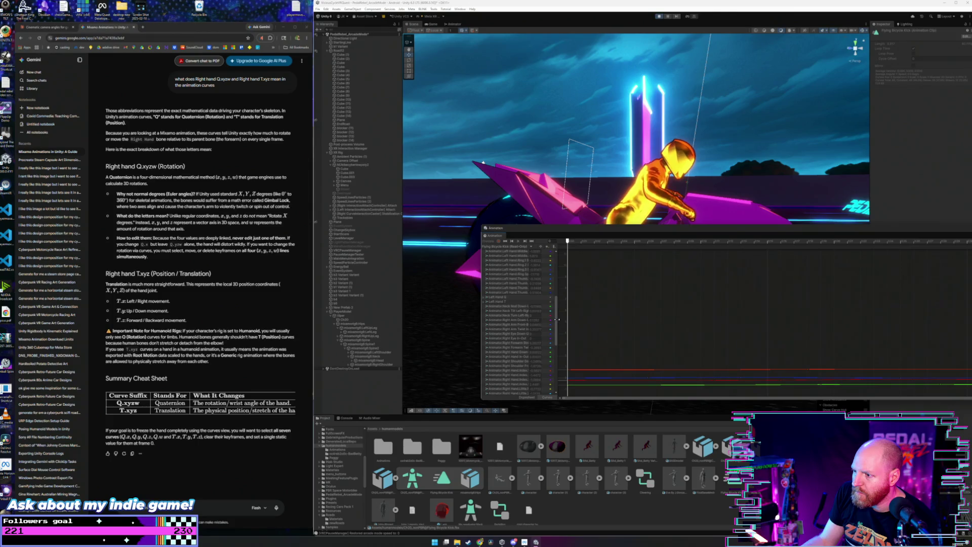
{"action": "left_click", "coordinate": [490, 297]}
{"action": "scroll", "coordinate": [543, 311], "scroll_direction": "up", "scroll_amount": 8}
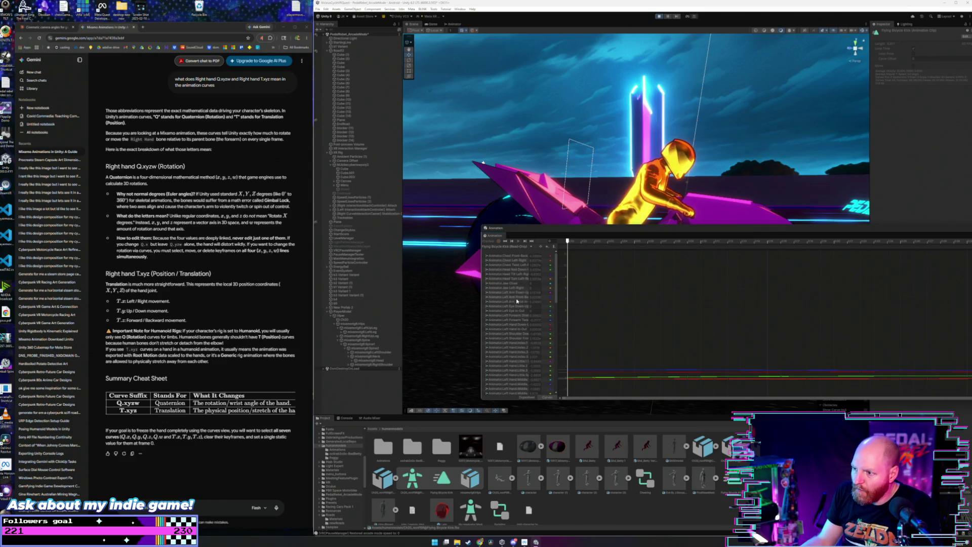
{"action": "left_click", "coordinate": [518, 315]}
{"action": "scroll", "coordinate": [520, 327], "scroll_direction": "down", "scroll_amount": 8}
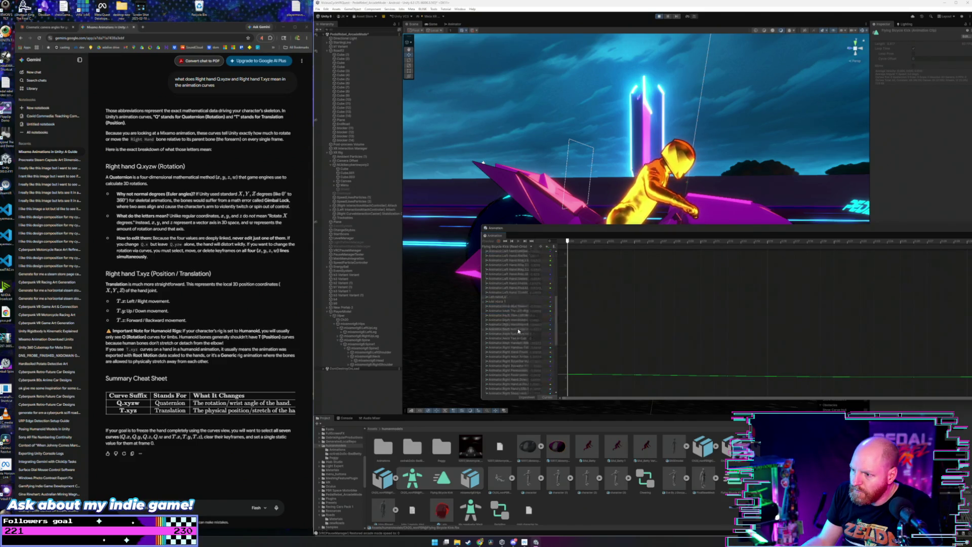
{"action": "left_click", "coordinate": [517, 324]}
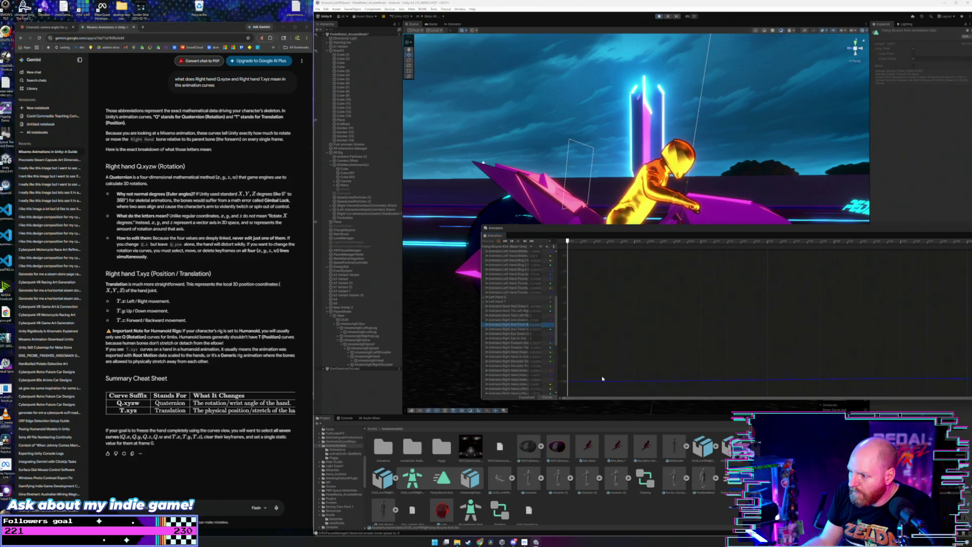
Step: Pan and zoom the curve graph to the blue curve and try selecting its keys
{"action": "left_click_drag", "start_coordinate": [602, 378], "coordinate": [597, 322]}
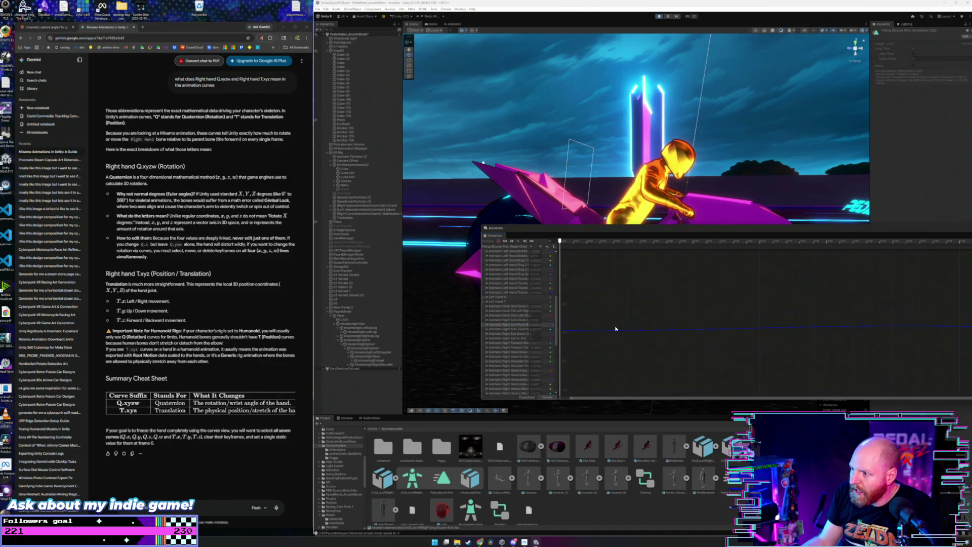
{"action": "left_click_drag", "start_coordinate": [697, 323], "coordinate": [623, 329]}
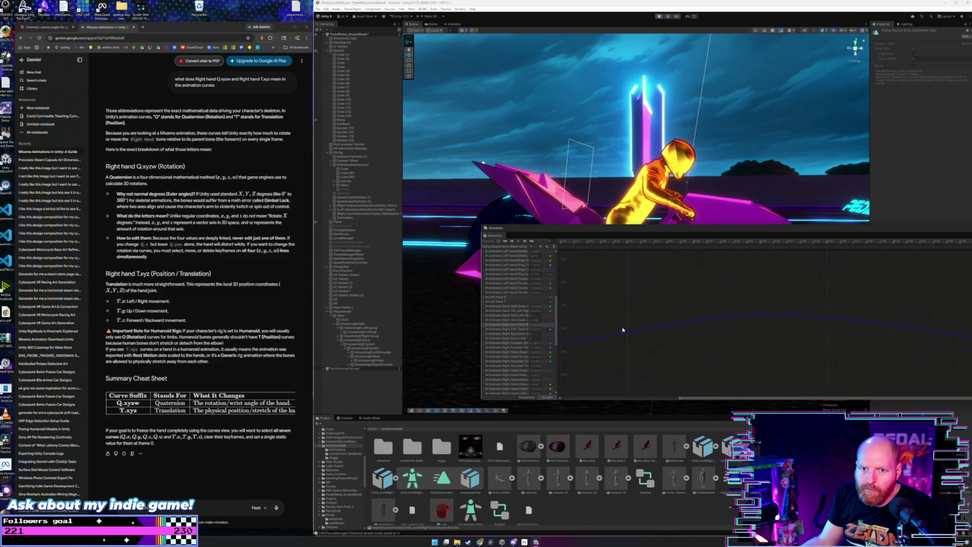
{"action": "scroll", "coordinate": [614, 305], "scroll_direction": "down", "scroll_amount": 6}
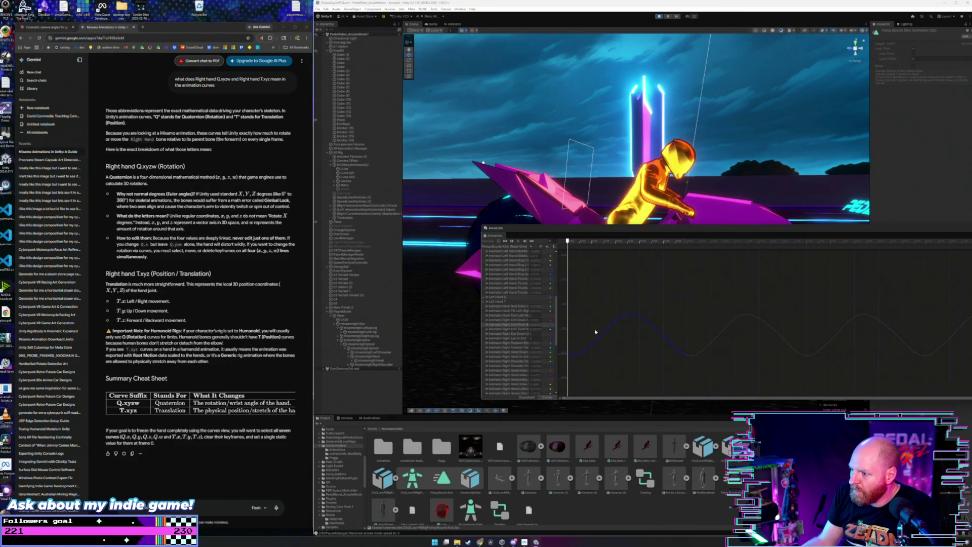
{"action": "left_click", "coordinate": [658, 331]}
{"action": "left_click", "coordinate": [647, 308]}
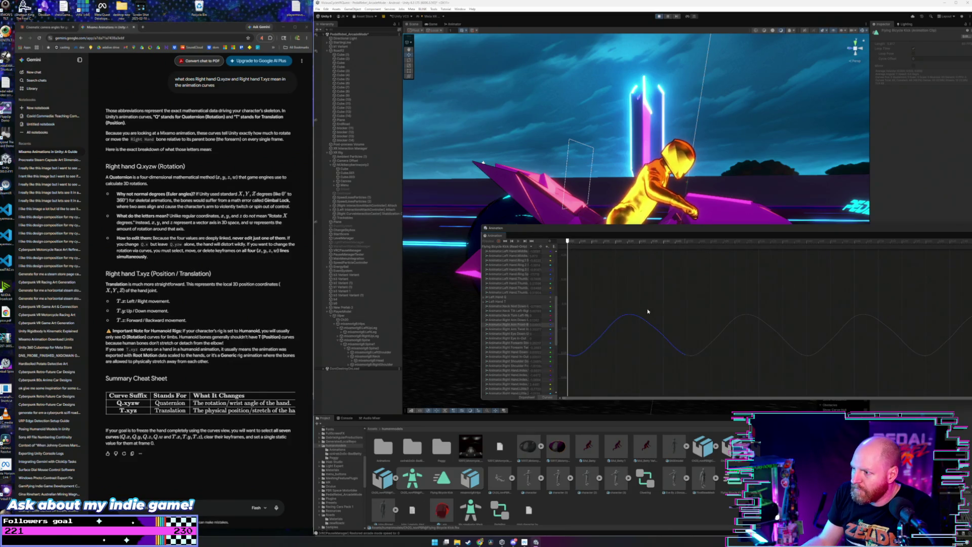
{"action": "left_click", "coordinate": [643, 327]}
{"action": "left_click", "coordinate": [636, 335]}
{"action": "left_click", "coordinate": [635, 334]}
{"action": "left_click", "coordinate": [634, 333]}
Step: Select the blue curve together with all of its keyframes
{"action": "left_click", "coordinate": [645, 323]}
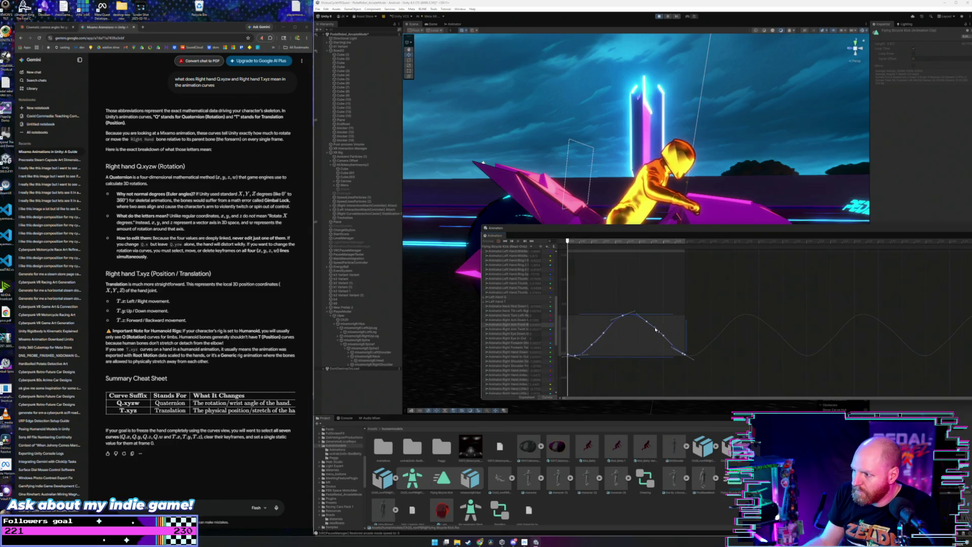
{"action": "left_click", "coordinate": [666, 323]}
{"action": "left_click", "coordinate": [647, 318]}
{"action": "left_click", "coordinate": [643, 303]}
{"action": "left_click", "coordinate": [638, 317]}
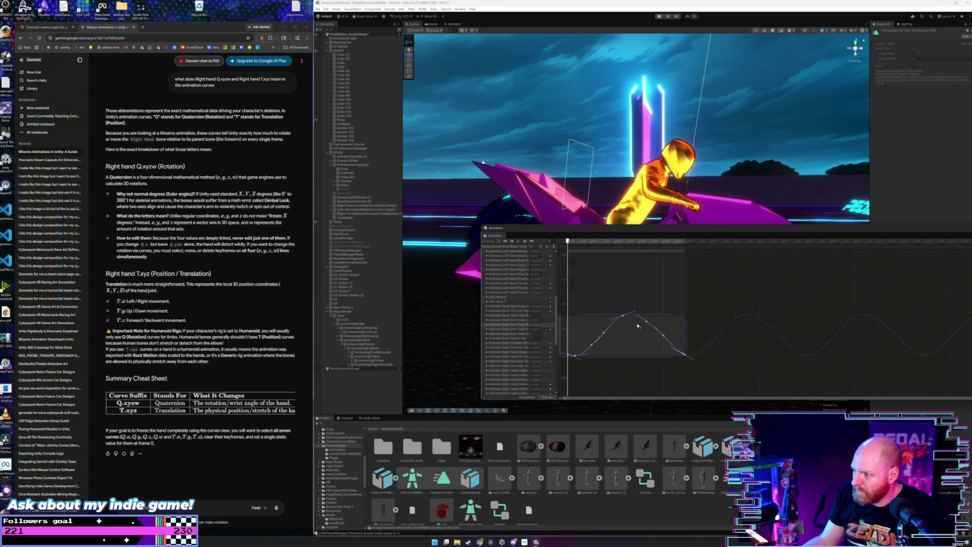
{"action": "left_click", "coordinate": [633, 342]}
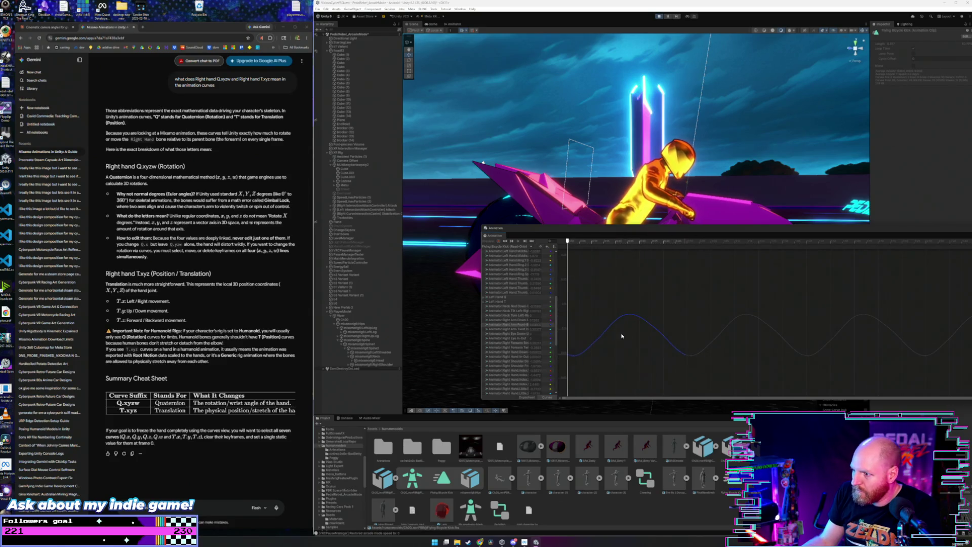
{"action": "left_click", "coordinate": [630, 316]}
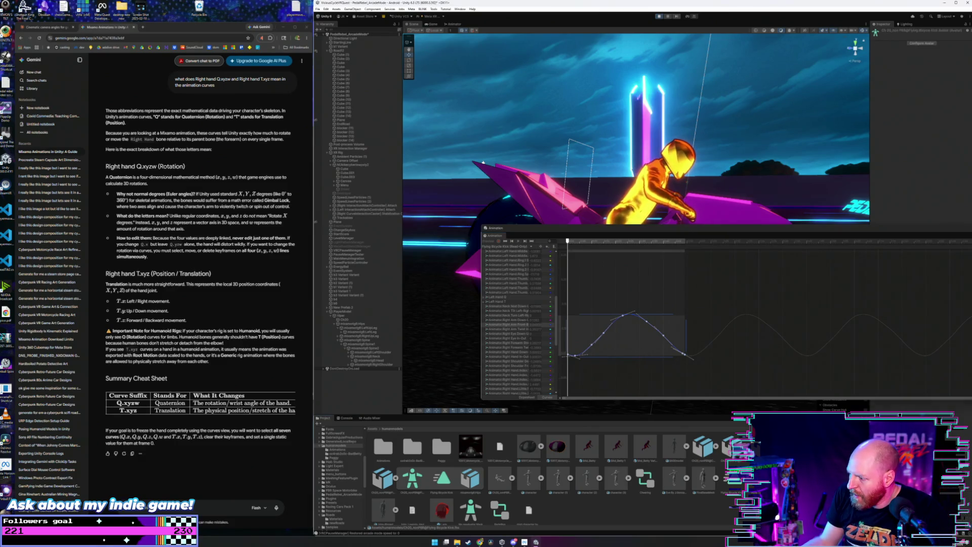
Step: Duplicate the clip as Flying Bicycle Kick 1, frame its keys, and open the Animations folder
{"action": "key", "text": "ctrl+d"}
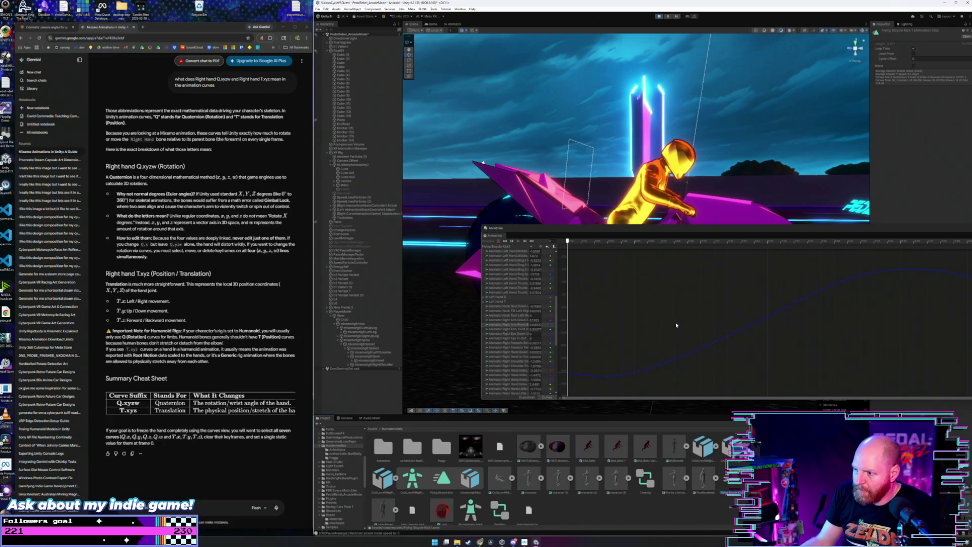
{"action": "key", "text": "ctrl+a"}
{"action": "scroll", "coordinate": [683, 319], "scroll_direction": "down", "scroll_amount": 3}
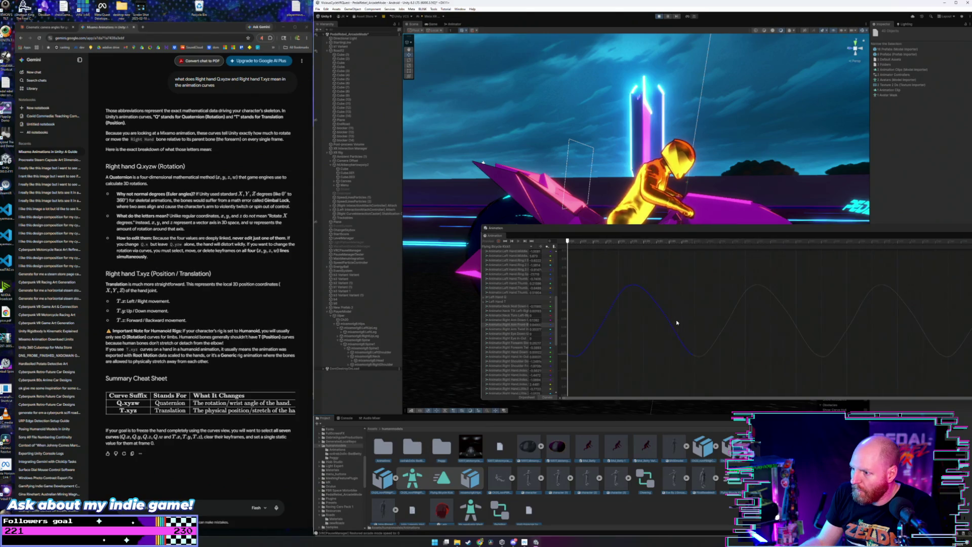
{"action": "scroll", "coordinate": [658, 292], "scroll_direction": "down", "scroll_amount": 3}
{"action": "left_click", "coordinate": [660, 291]}
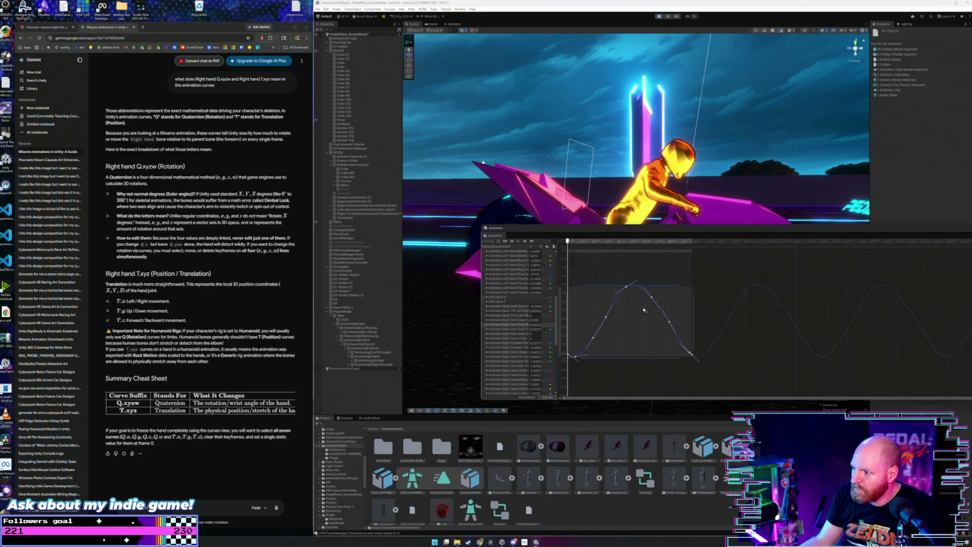
{"action": "left_click_drag", "start_coordinate": [623, 345], "coordinate": [617, 287]}
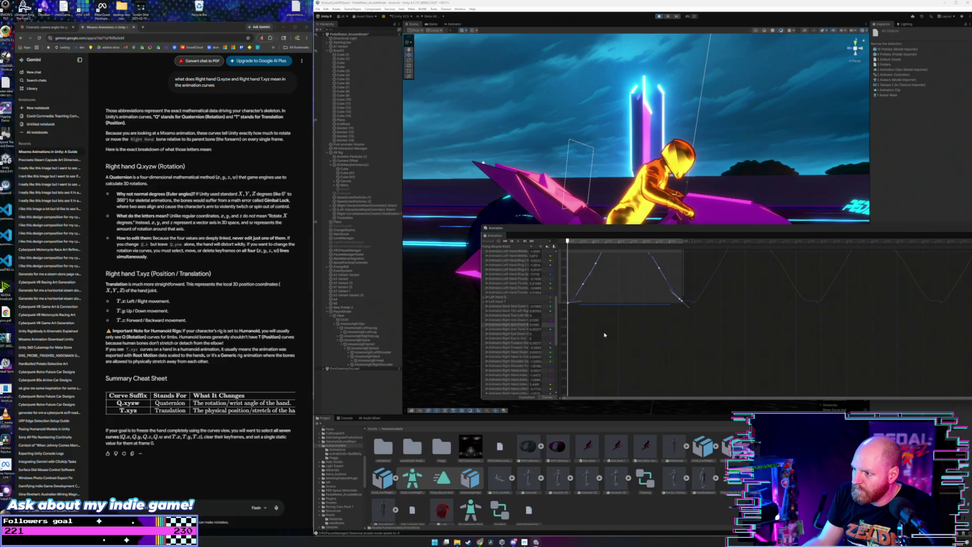
{"action": "key", "text": "f"}
{"action": "key", "text": "f"}
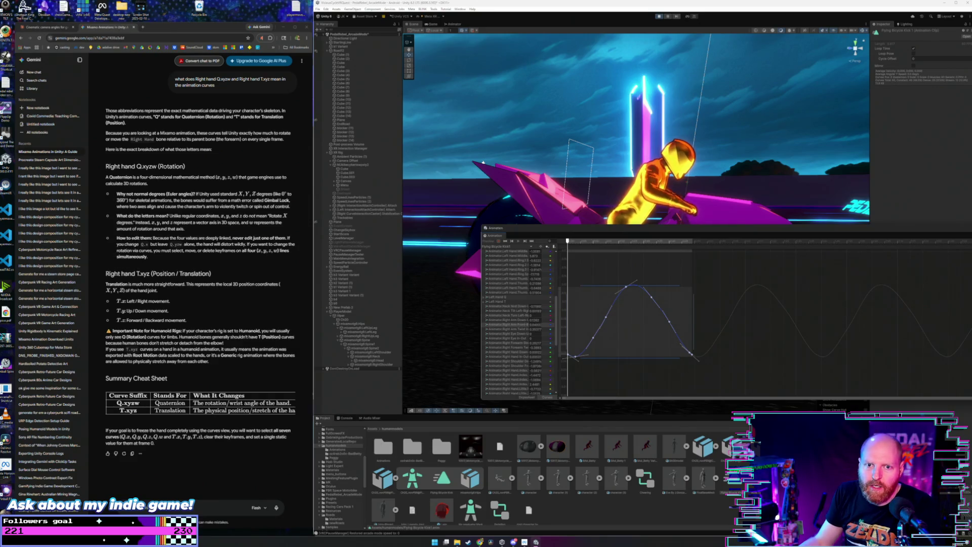
{"action": "left_click", "coordinate": [388, 452]}
{"action": "double_click", "coordinate": [389, 453]}
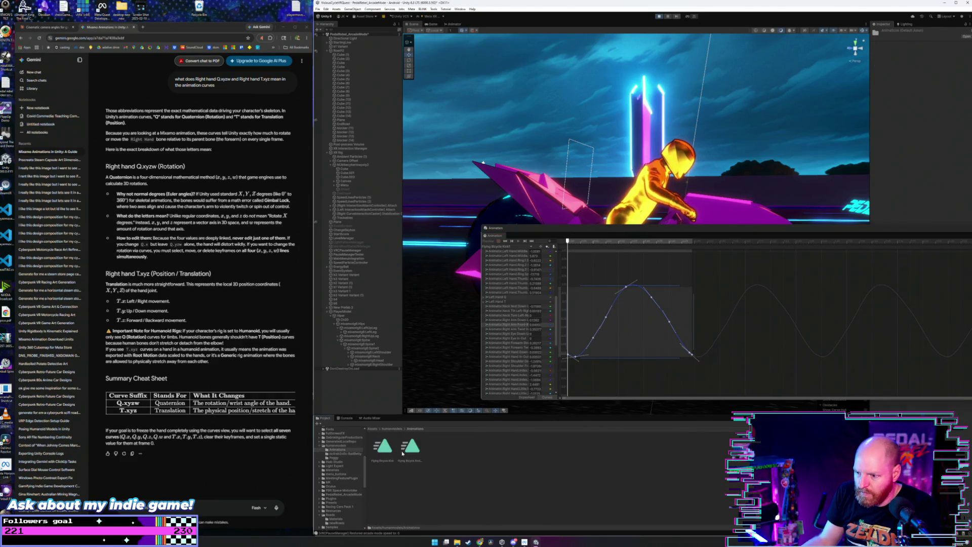
Step: Select the copied and original clips, frame the curve, and delete the selected keyframes
{"action": "left_click", "coordinate": [412, 449]}
{"action": "left_click", "coordinate": [384, 447]}
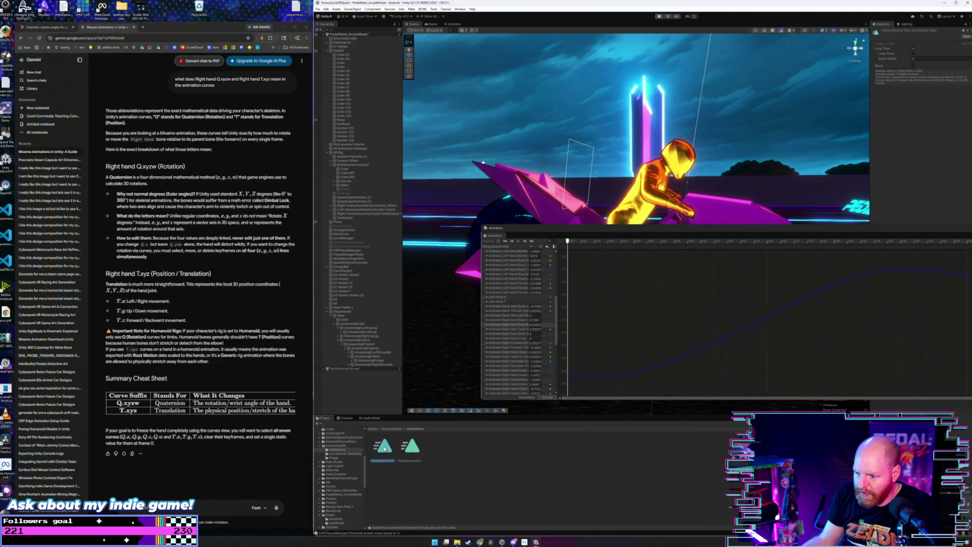
{"action": "key", "text": "f"}
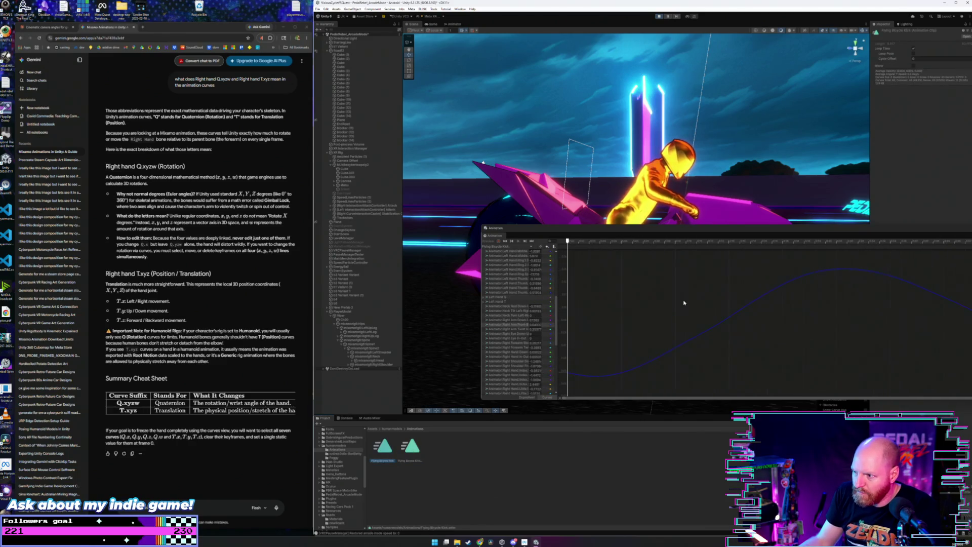
{"action": "key", "text": "ctrl+a"}
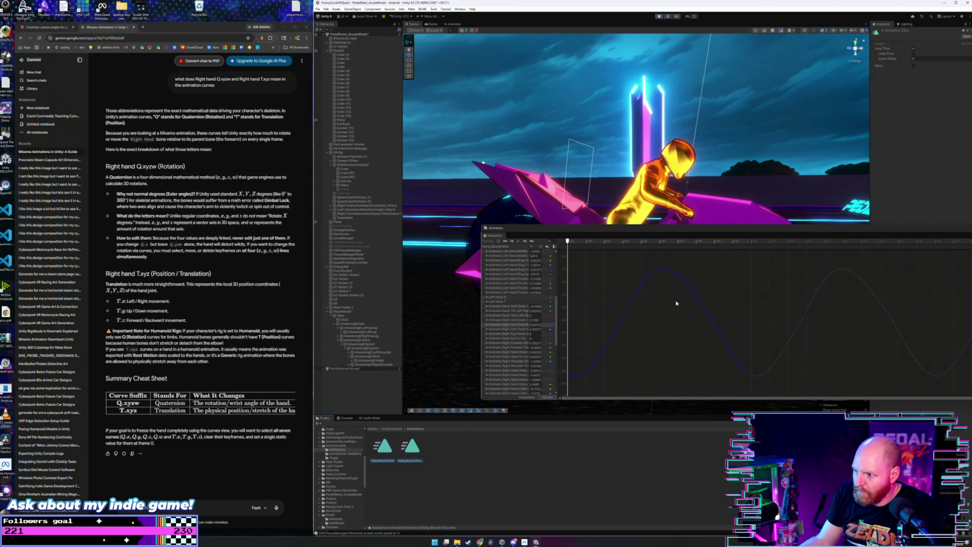
{"action": "left_click", "coordinate": [659, 305]}
{"action": "key", "text": "ctrl+a"}
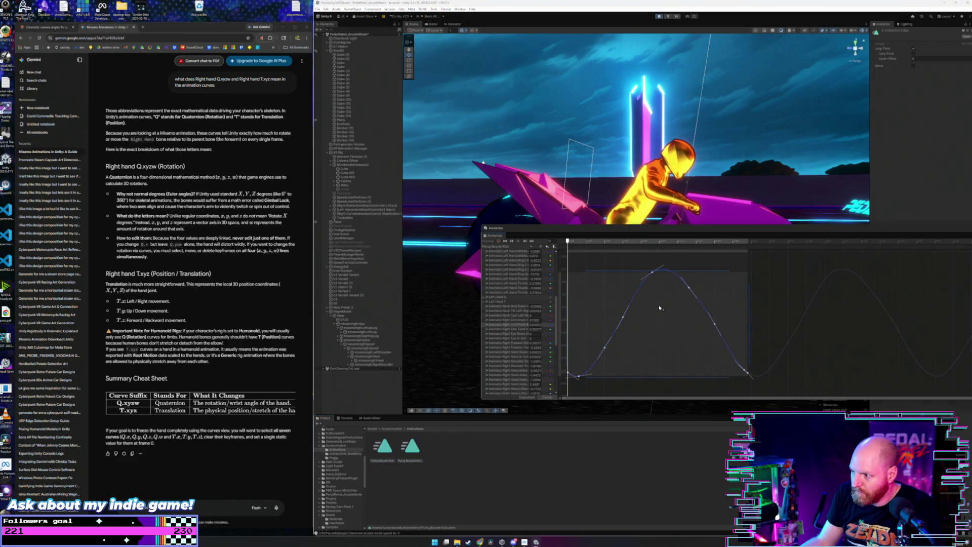
{"action": "key", "text": "Delete"}
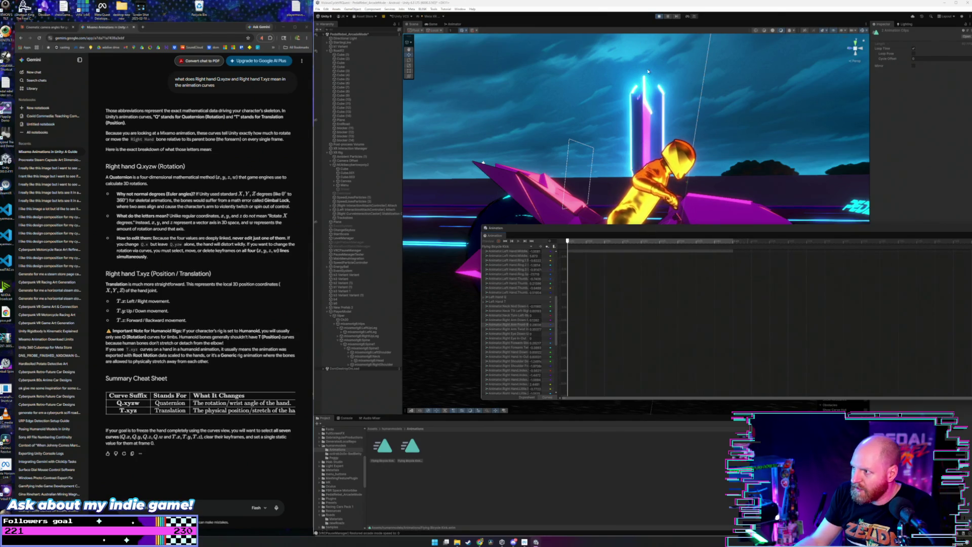
Step: Orbit the scene to a side-on bike view and frame the Right Hand curves
{"action": "scroll", "coordinate": [659, 185], "scroll_direction": "up", "scroll_amount": 5}
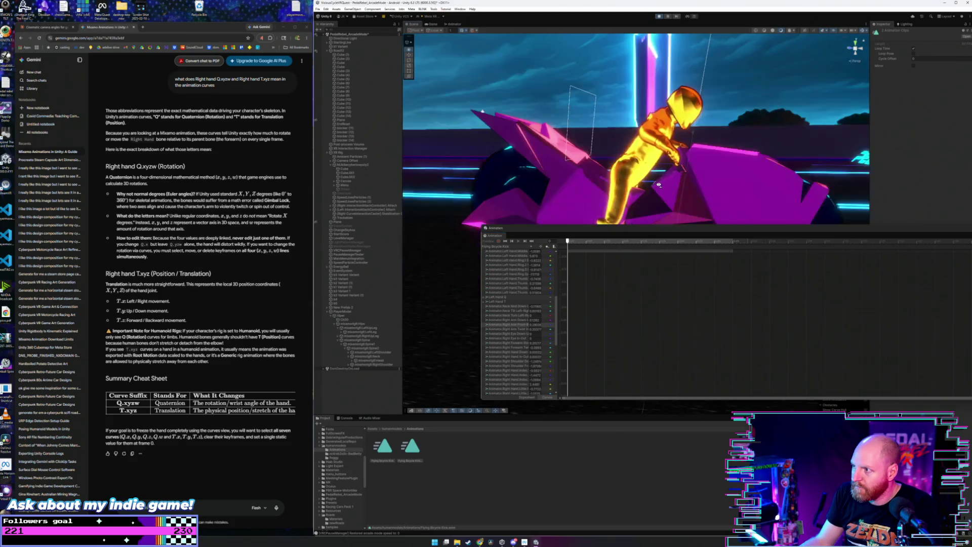
{"action": "scroll", "coordinate": [659, 185], "scroll_direction": "down", "scroll_amount": 5}
{"action": "left_click_drag", "start_coordinate": [658, 185], "coordinate": [636, 196]}
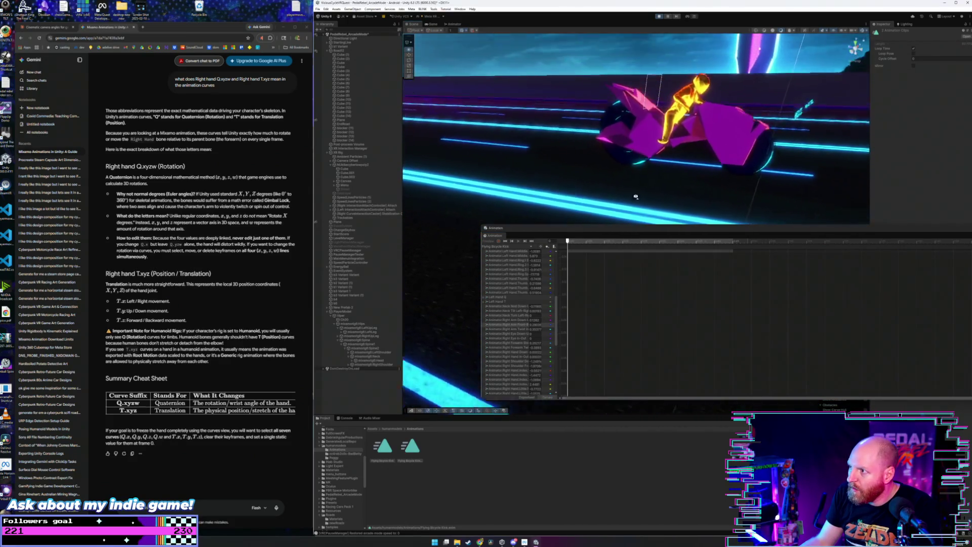
{"action": "scroll", "coordinate": [636, 197], "scroll_direction": "up", "scroll_amount": 8}
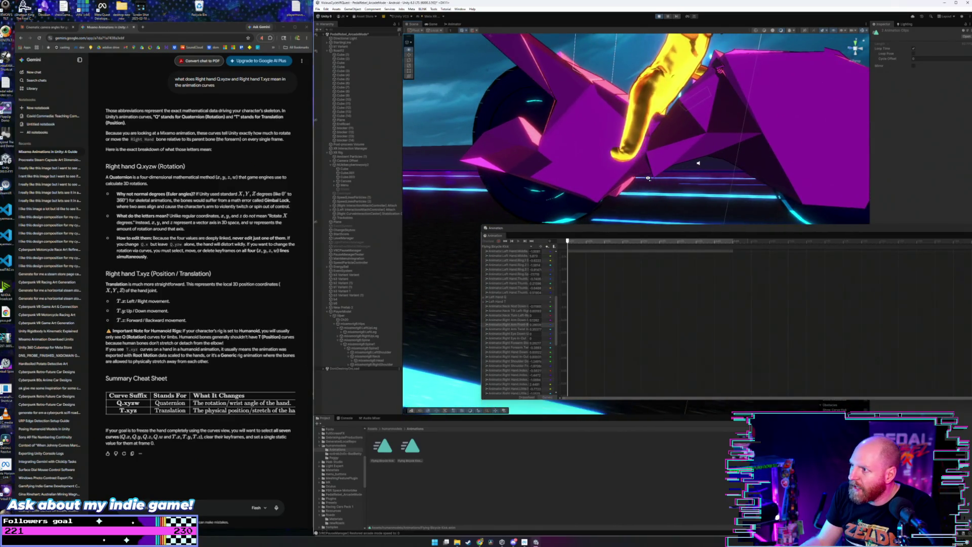
{"action": "scroll", "coordinate": [648, 179], "scroll_direction": "down", "scroll_amount": 5}
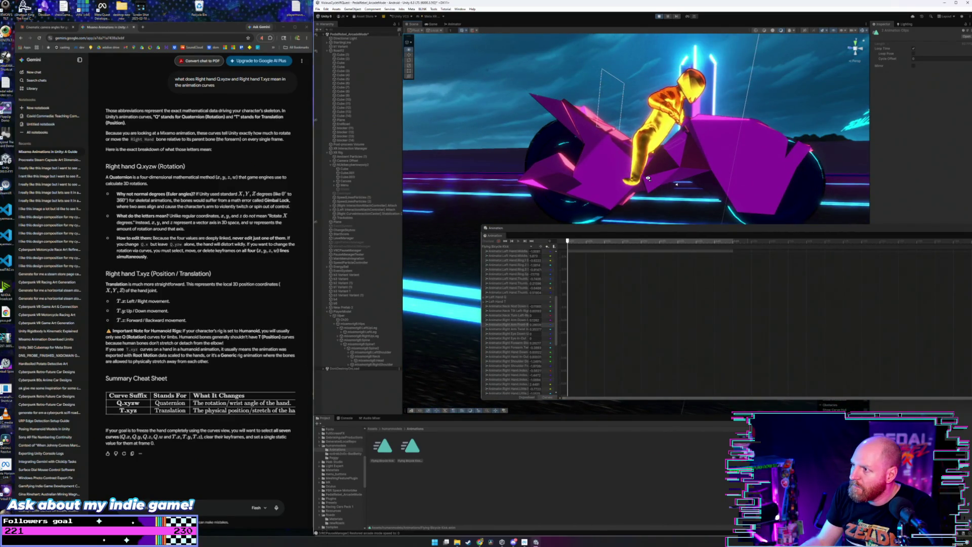
{"action": "scroll", "coordinate": [615, 289], "scroll_direction": "down", "scroll_amount": 3}
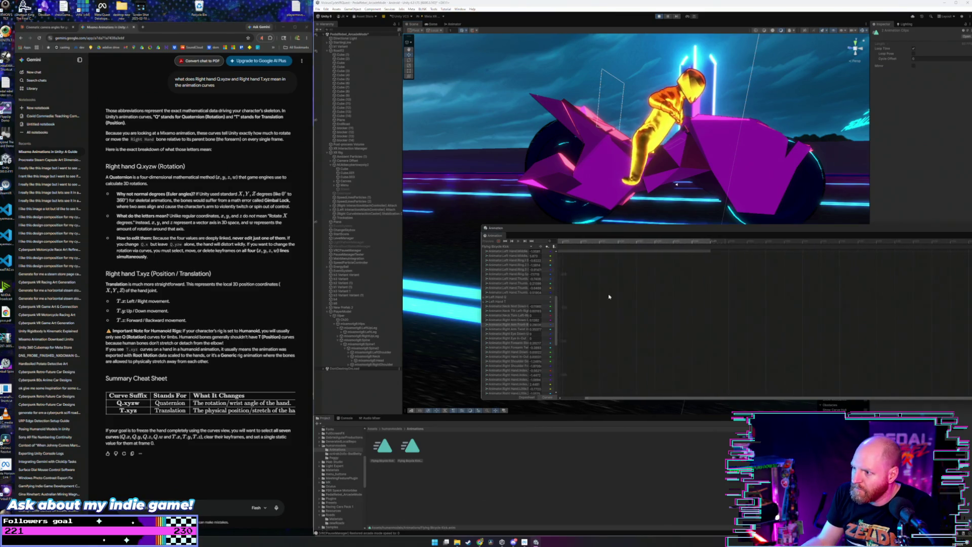
{"action": "key", "text": "a"}
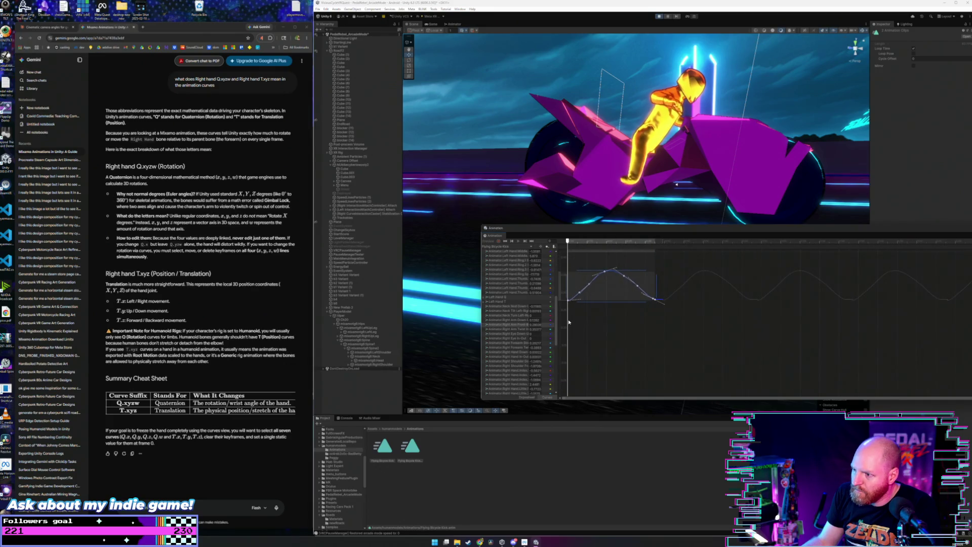
{"action": "left_click_drag", "start_coordinate": [556, 308], "coordinate": [560, 337]}
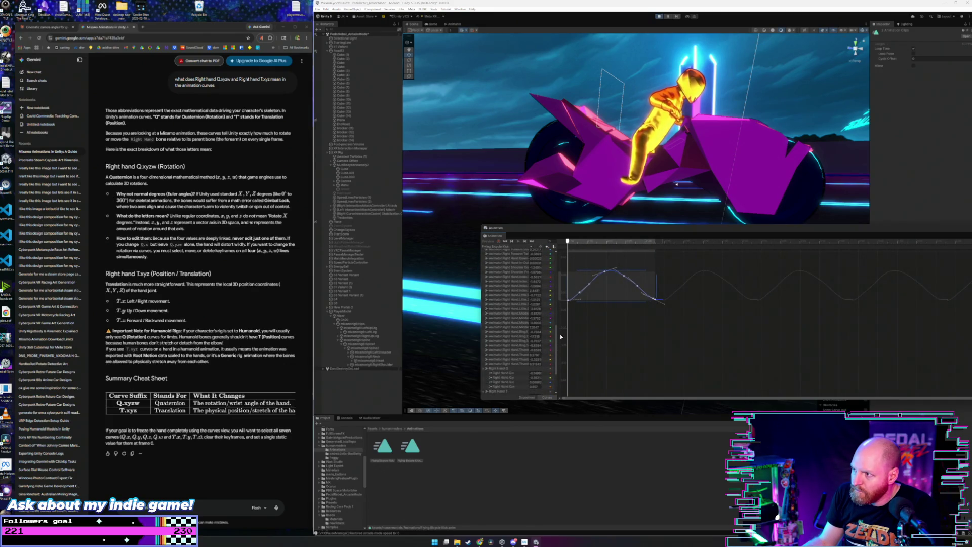
{"action": "key", "text": "a"}
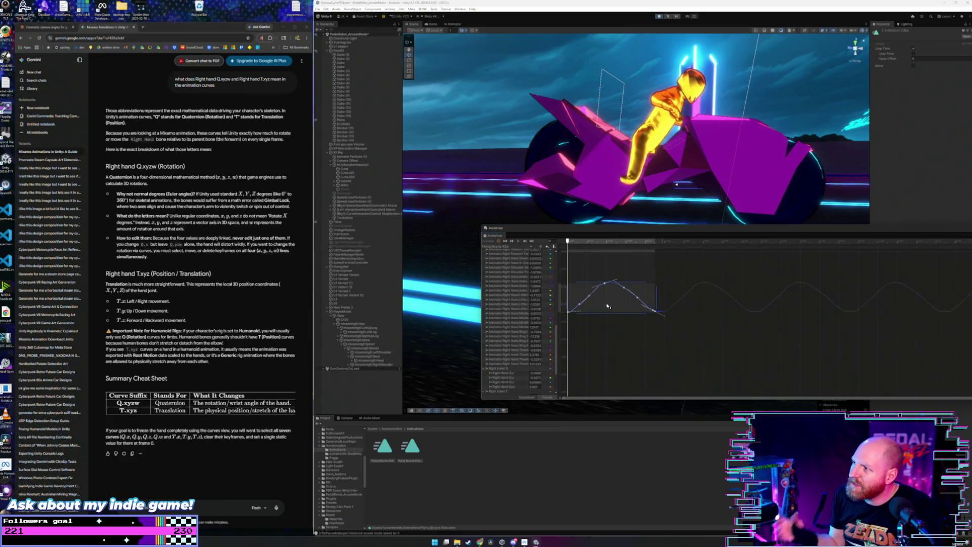
Step: Clear the key and asset selections and go back up to the humanmodels folder
{"action": "left_click", "coordinate": [601, 335]}
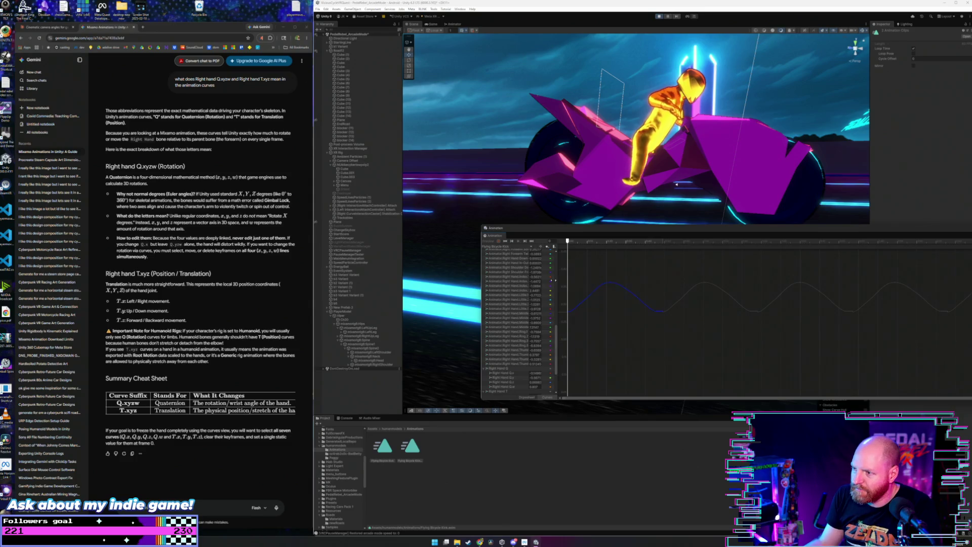
{"action": "left_click", "coordinate": [474, 469]}
{"action": "left_click", "coordinate": [388, 447]}
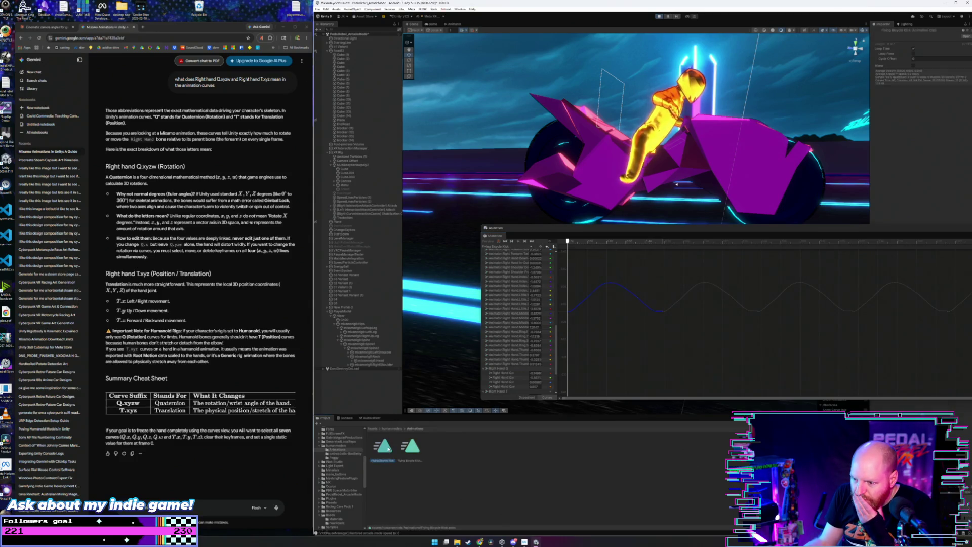
{"action": "left_click", "coordinate": [399, 429]}
{"action": "left_click", "coordinate": [581, 496]}
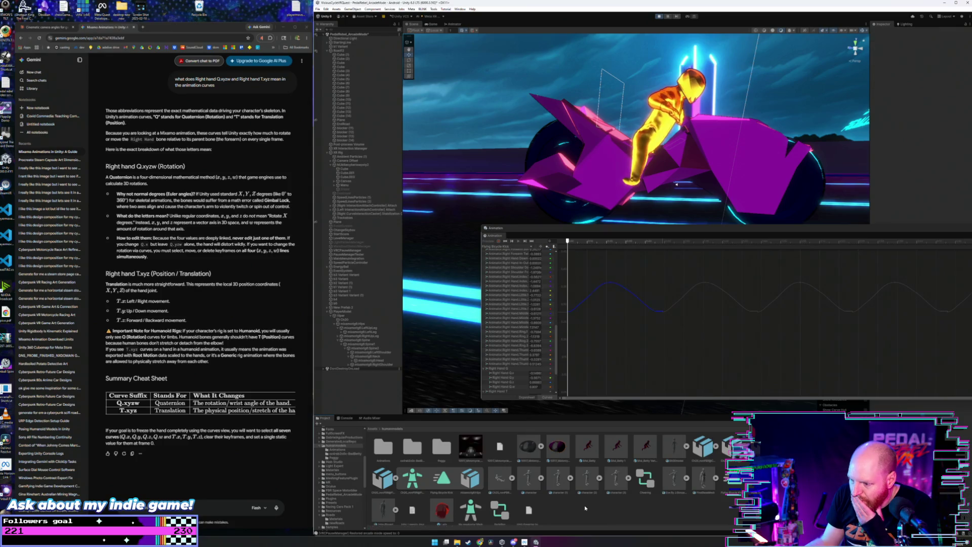
Step: Select the Viper object and its Ch20 character child in the Hierarchy
{"action": "scroll", "coordinate": [507, 512], "scroll_direction": "down", "scroll_amount": 1}
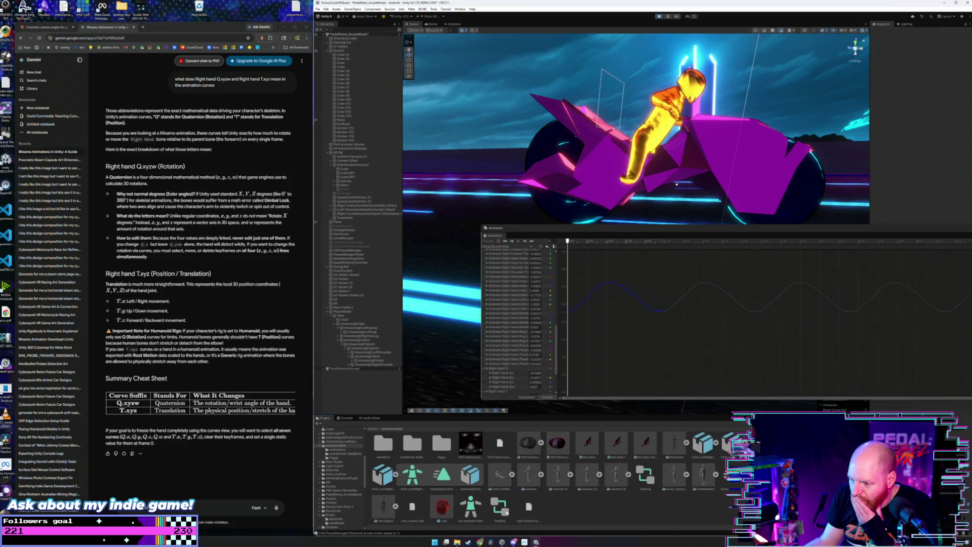
{"action": "left_click", "coordinate": [346, 317]}
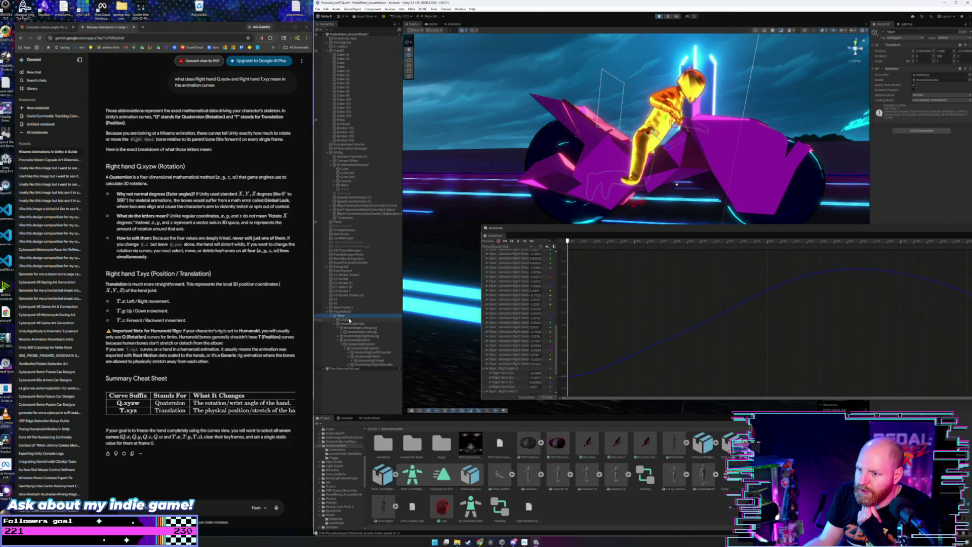
{"action": "left_click", "coordinate": [349, 320]}
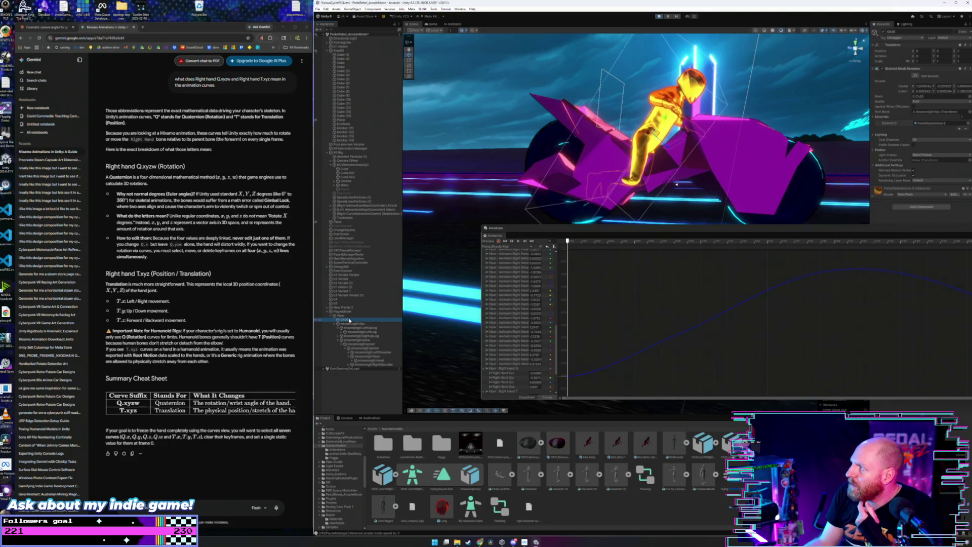
{"action": "left_click", "coordinate": [349, 315]}
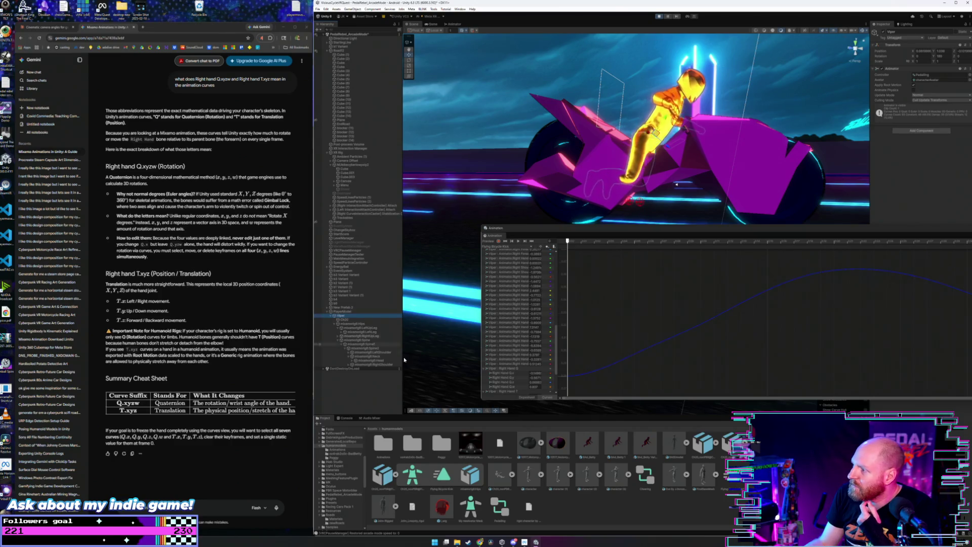
Step: Inspect the Cheering and Flying Bicycle Kick assets, then open the Pedalling animator controller
{"action": "left_click", "coordinate": [413, 474]}
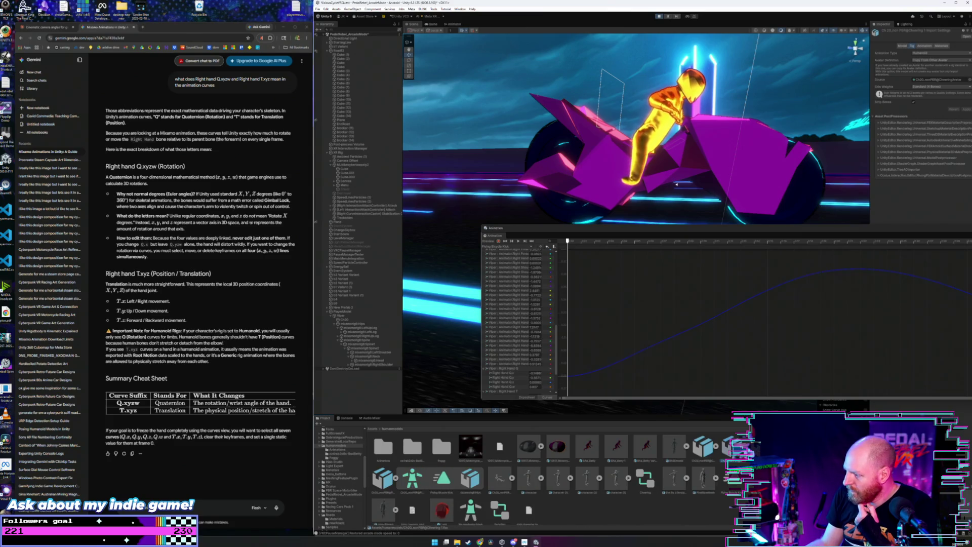
{"action": "left_click", "coordinate": [442, 478]}
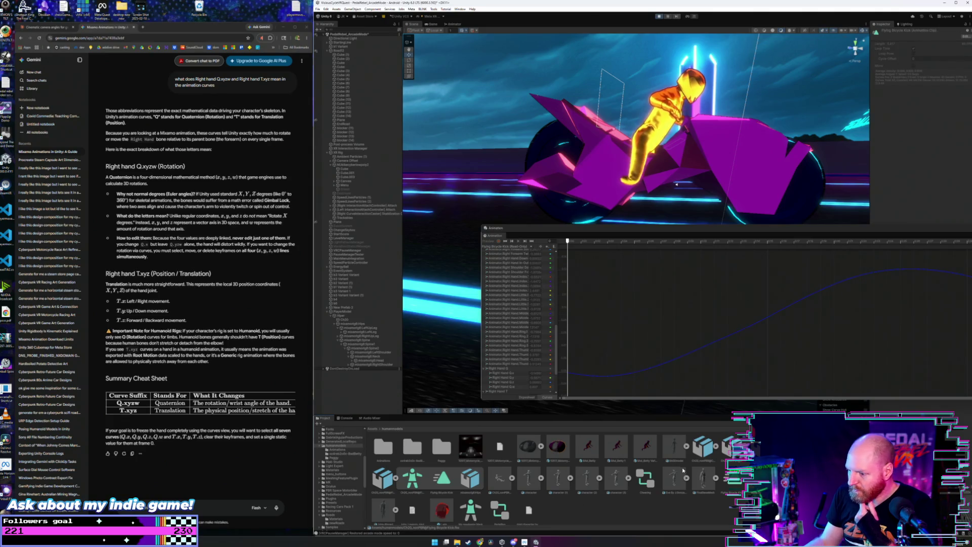
{"action": "scroll", "coordinate": [617, 493], "scroll_direction": "down", "scroll_amount": 1}
{"action": "double_click", "coordinate": [501, 507]}
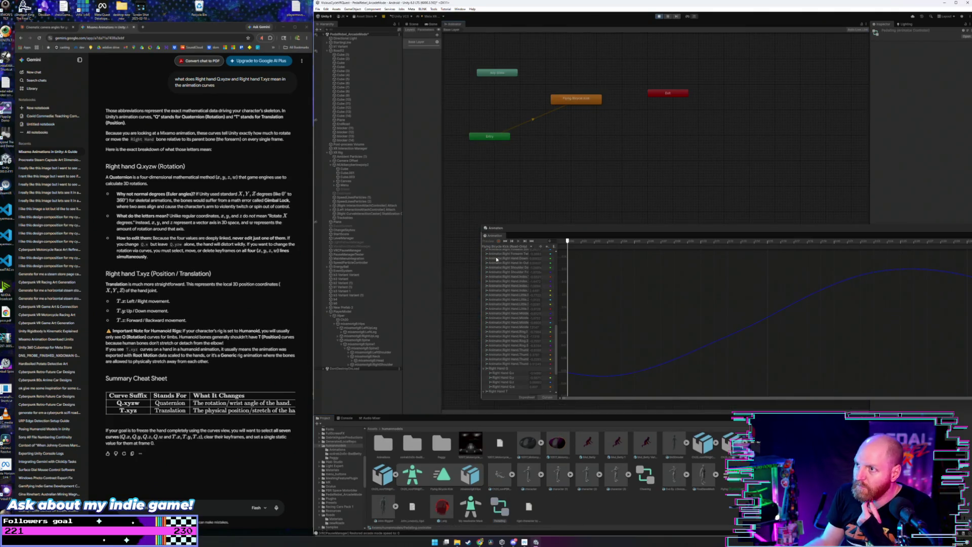
Step: Check the Base Layer settings and Flying Bicycle Kick state, and browse the Animations folder
{"action": "left_click", "coordinate": [436, 42]}
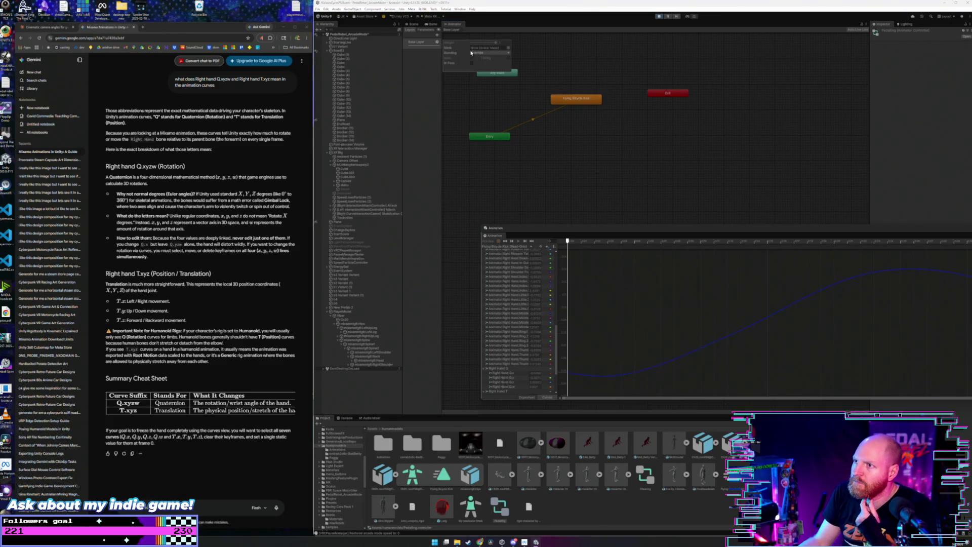
{"action": "left_click", "coordinate": [467, 96]}
{"action": "left_click", "coordinate": [577, 99]}
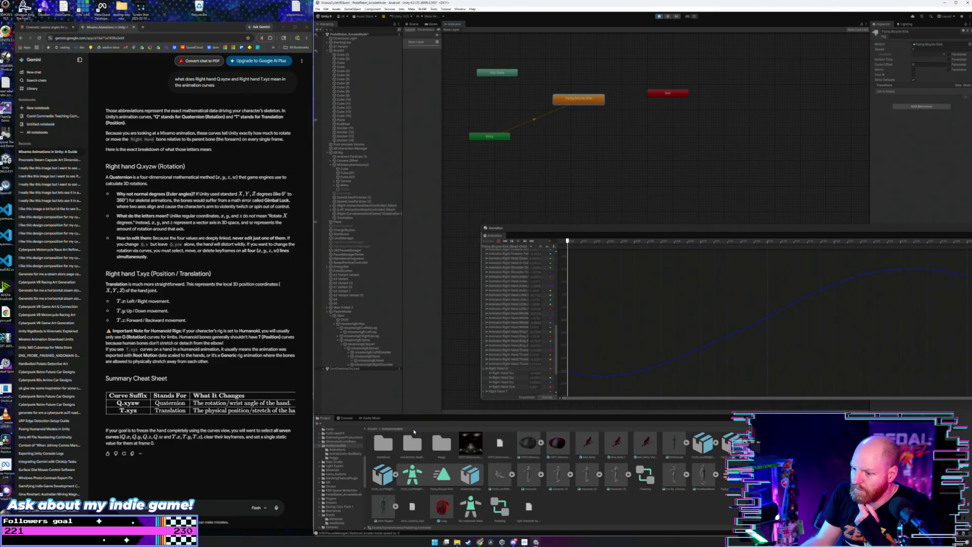
{"action": "double_click", "coordinate": [388, 456]}
{"action": "left_click", "coordinate": [386, 447]}
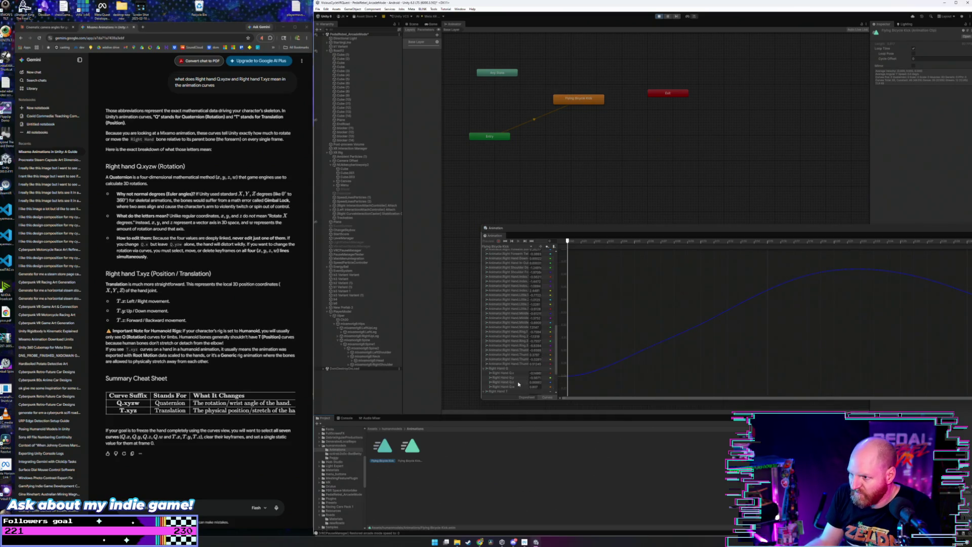
{"action": "left_click", "coordinate": [392, 429]}
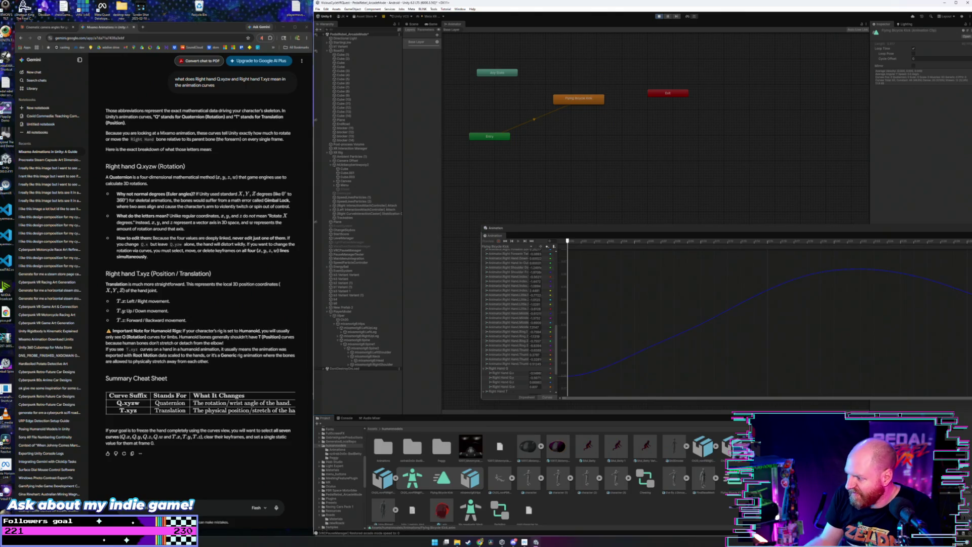
Step: Duplicate the read-only Flying Bicycle Kick clip inside the FBX as an editable Bicycle Kick clip
{"action": "left_click", "coordinate": [734, 479]}
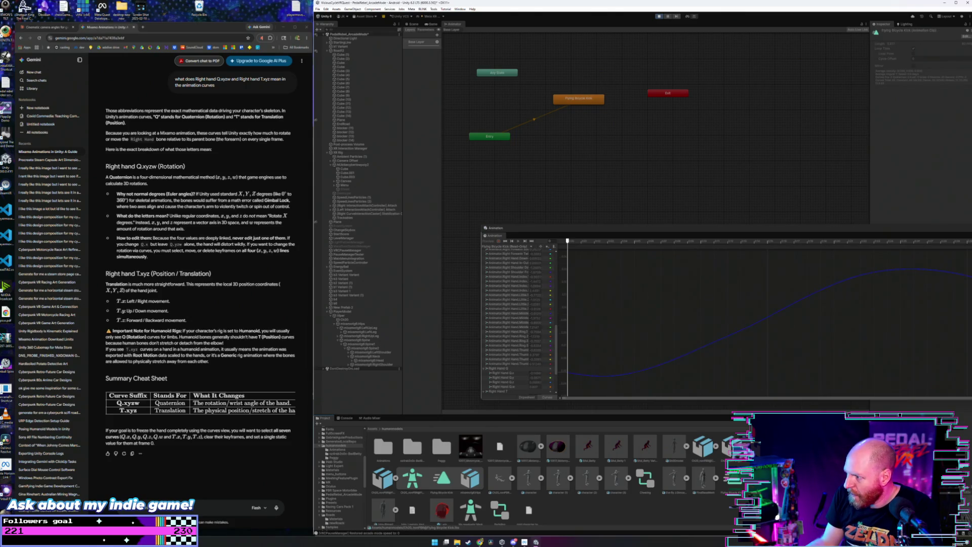
{"action": "key", "text": "ctrl+d"}
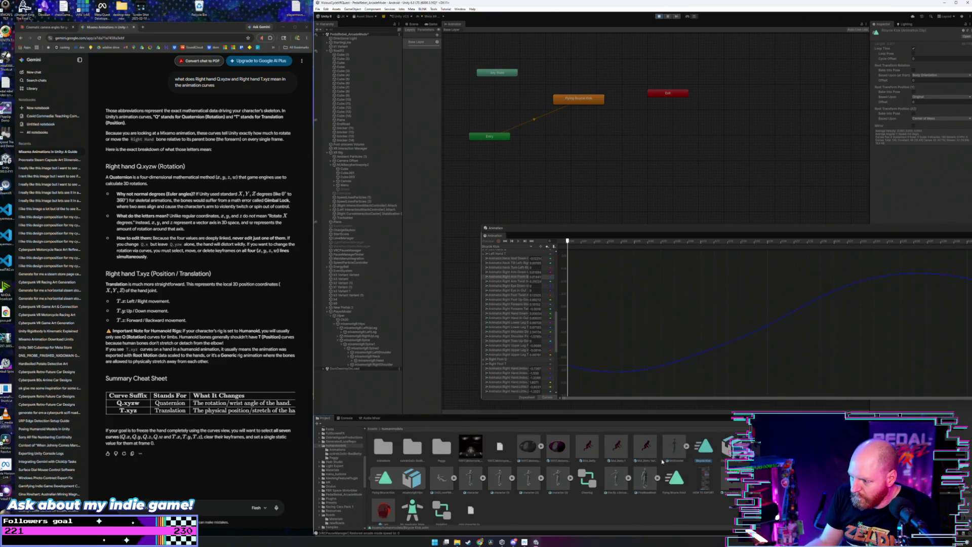
{"action": "left_click", "coordinate": [559, 456]}
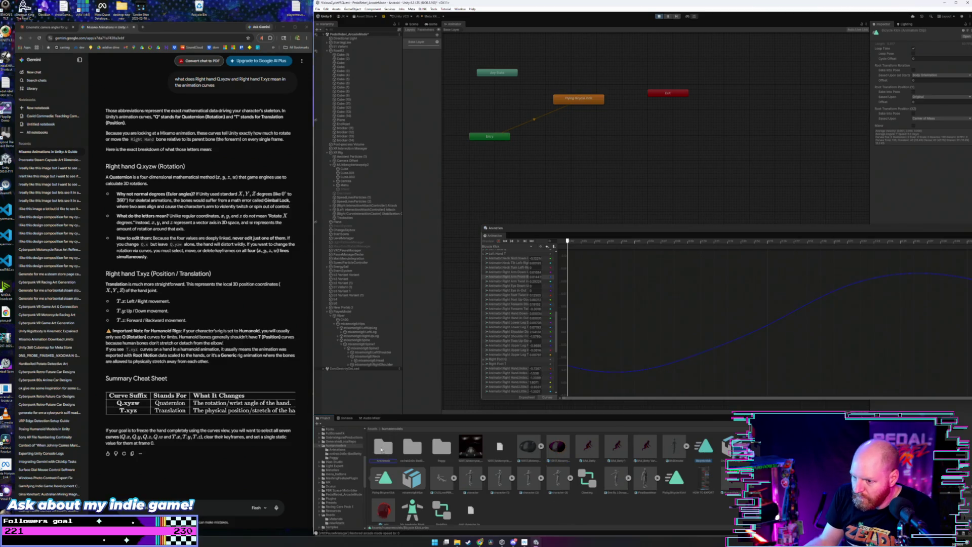
{"action": "double_click", "coordinate": [383, 446]}
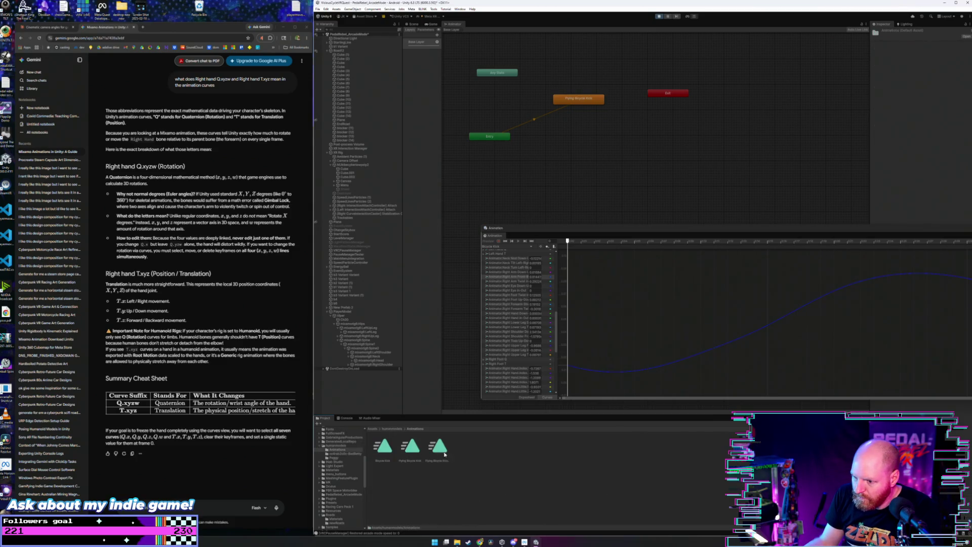
{"action": "left_click", "coordinate": [386, 429]}
Step: Replace the old Flying Bicycle Kick state with a new Bicycle Kick state, then return to Scene
{"action": "left_click", "coordinate": [409, 517]}
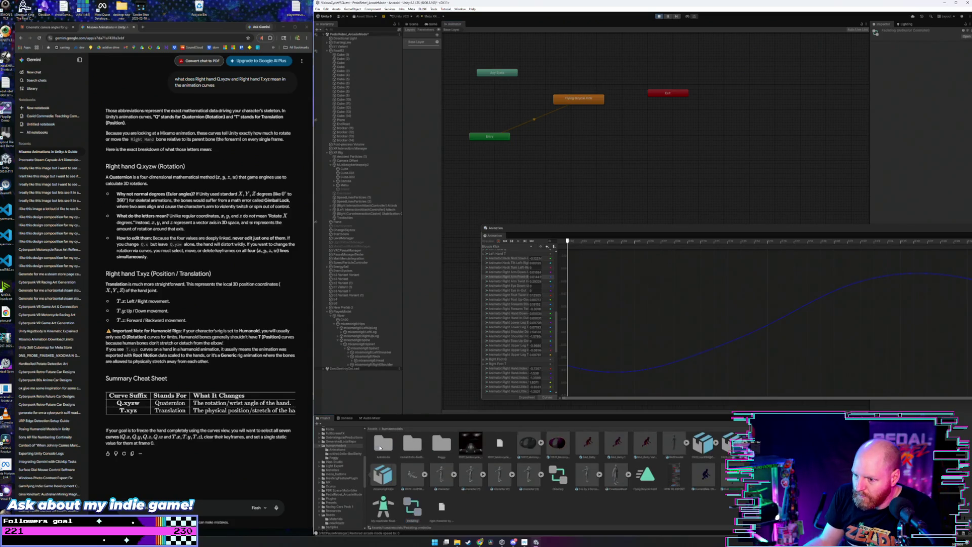
{"action": "double_click", "coordinate": [383, 444]}
{"action": "left_click_drag", "start_coordinate": [383, 446], "coordinate": [576, 106]}
{"action": "left_click", "coordinate": [578, 99]}
{"action": "key", "text": "Delete"}
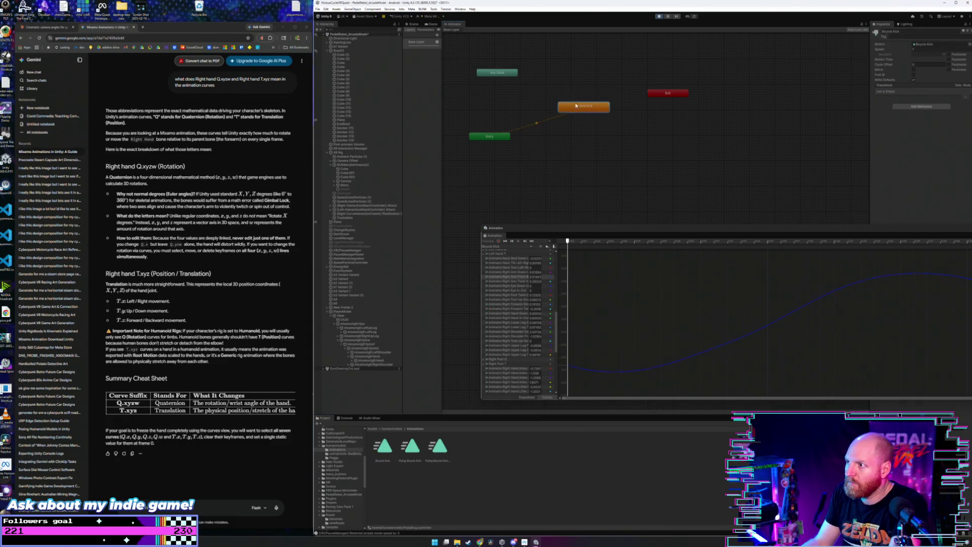
{"action": "left_click", "coordinate": [413, 23]}
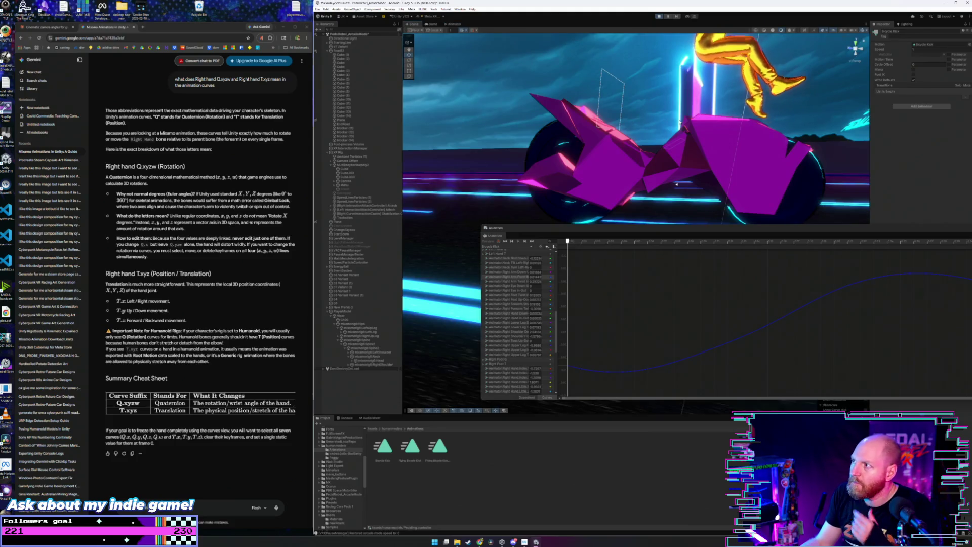
Step: Bring the gold rider into view, select the Bicycle Kick clip, arrange the Animation window, and start Play mode
{"action": "mouse_move", "coordinate": [677, 185]}
{"action": "left_mouse_down"}
{"action": "mouse_move", "coordinate": [714, 98]}
{"action": "mouse_move", "coordinate": [665, 127]}
{"action": "mouse_move", "coordinate": [725, 129]}
{"action": "left_mouse_up"}
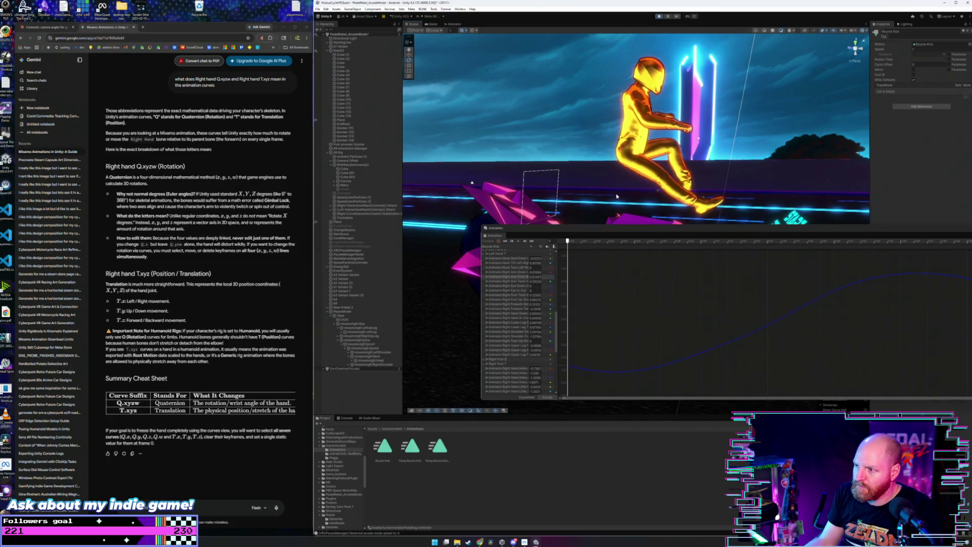
{"action": "left_click_drag", "start_coordinate": [496, 228], "coordinate": [507, 234]}
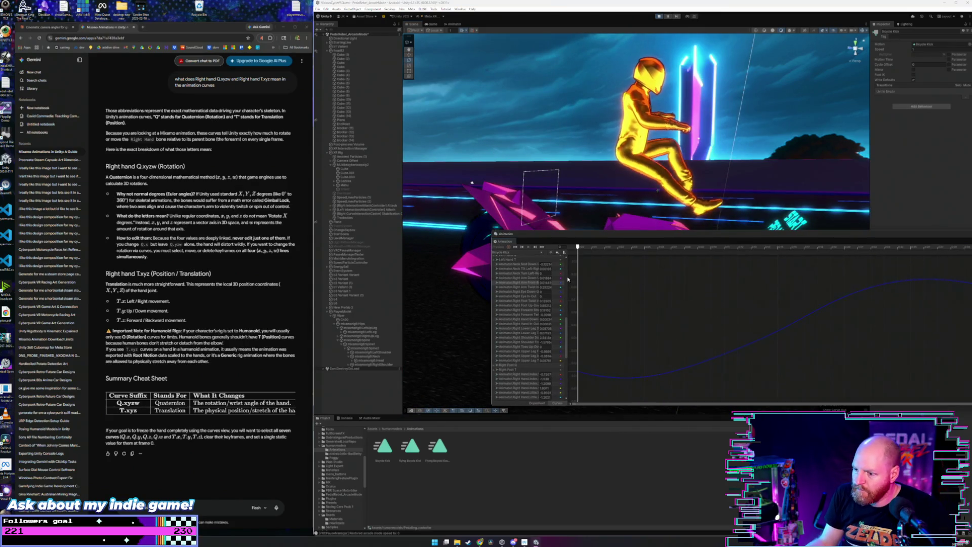
{"action": "left_click", "coordinate": [383, 449]}
{"action": "left_click_drag", "start_coordinate": [639, 239], "coordinate": [639, 255]}
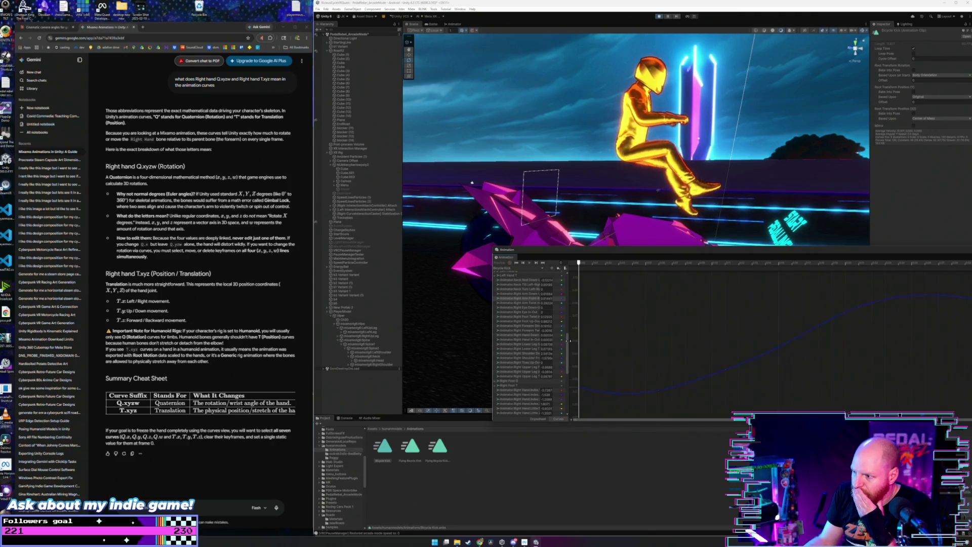
{"action": "left_click_drag", "start_coordinate": [569, 341], "coordinate": [570, 381]}
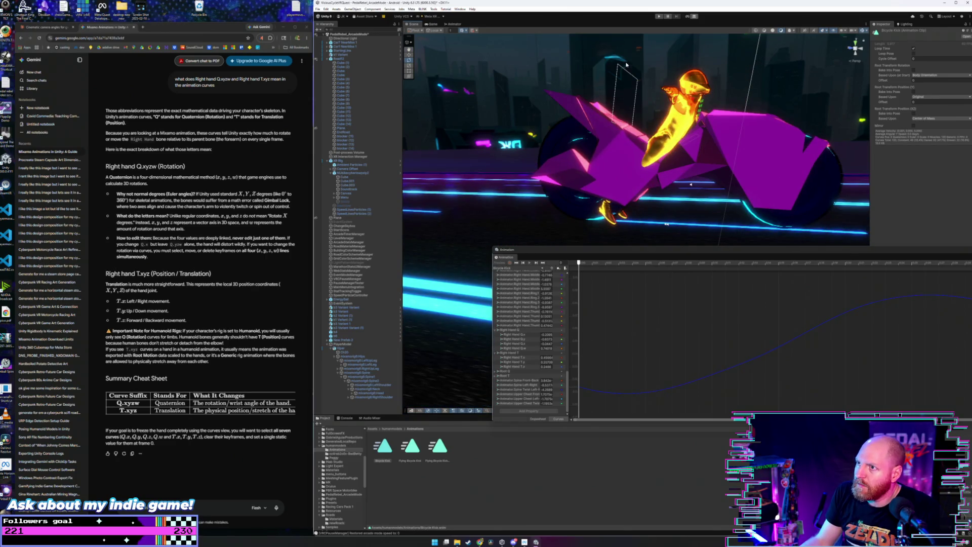
{"action": "left_click", "coordinate": [658, 16]}
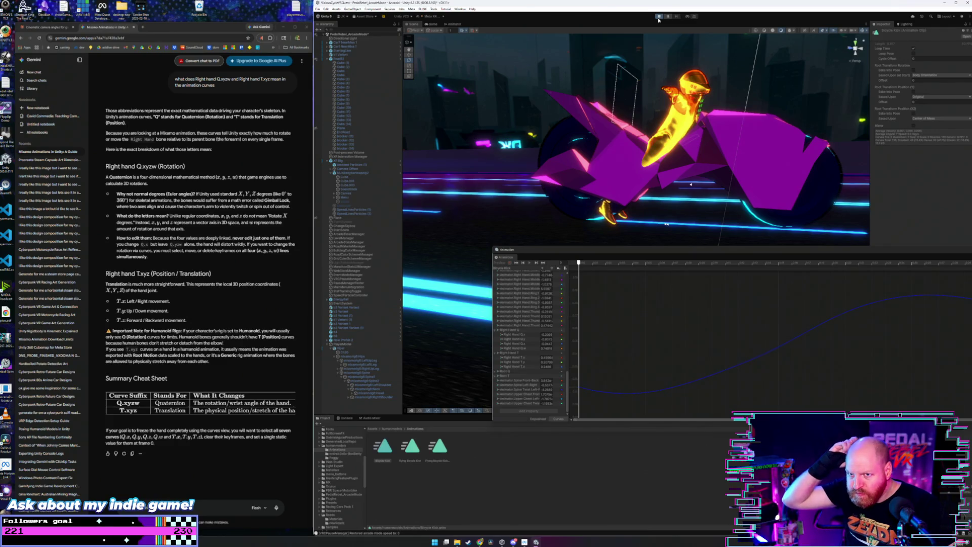
Step: Exit Play mode, orbit close to the rider, and move and resize the Animation window
{"action": "left_click", "coordinate": [659, 18]}
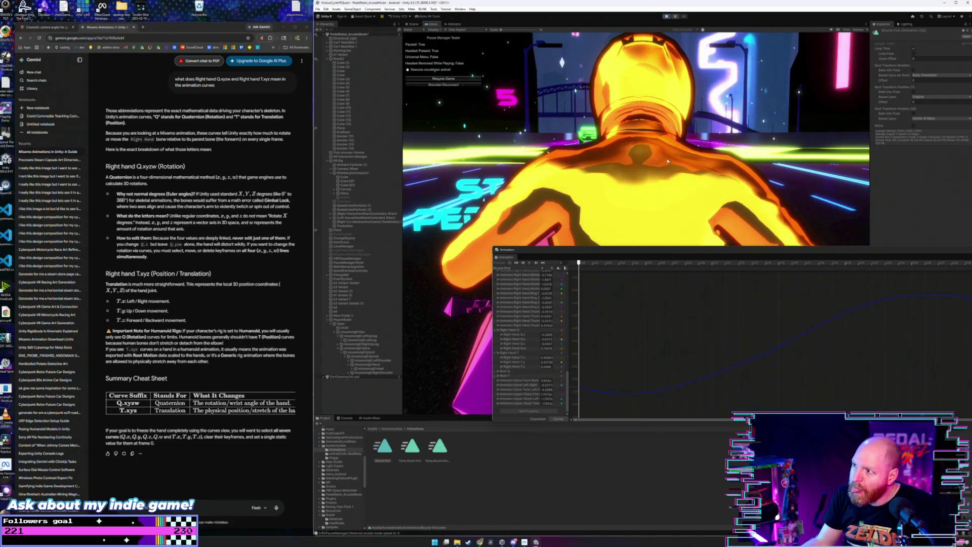
{"action": "left_click", "coordinate": [412, 24]}
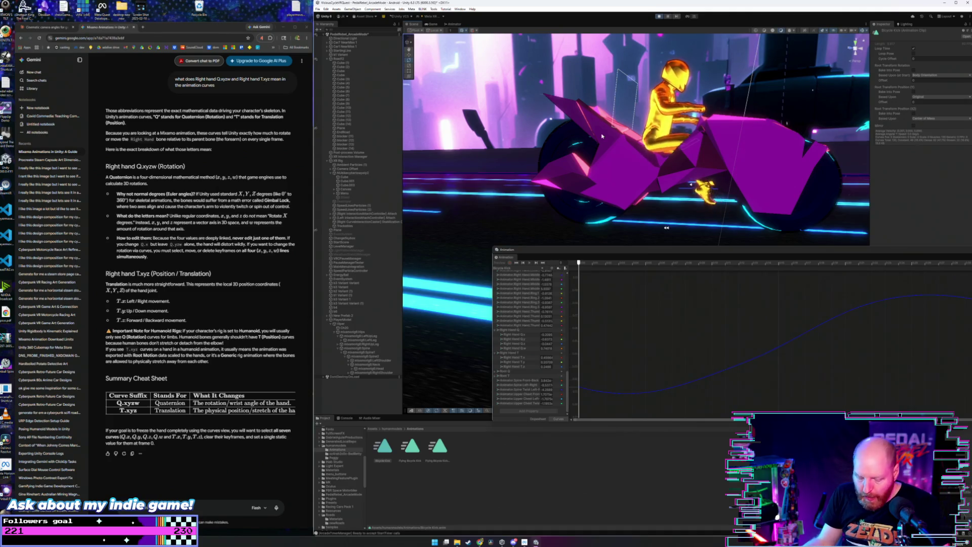
{"action": "mouse_move", "coordinate": [602, 135]}
{"action": "left_mouse_down"}
{"action": "mouse_move", "coordinate": [720, 151]}
{"action": "mouse_move", "coordinate": [727, 137]}
{"action": "left_mouse_up"}
{"action": "mouse_move", "coordinate": [668, 251]}
{"action": "left_mouse_down"}
{"action": "mouse_move", "coordinate": [523, 293]}
{"action": "mouse_move", "coordinate": [477, 330]}
{"action": "mouse_move", "coordinate": [358, 330]}
{"action": "left_mouse_up"}
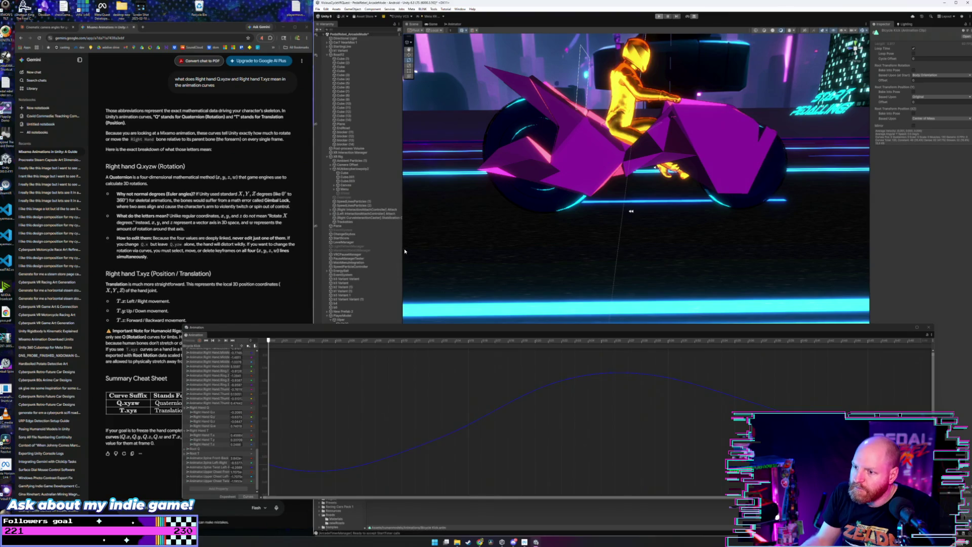
{"action": "left_click_drag", "start_coordinate": [222, 324], "coordinate": [385, 456]}
Step: Lower the Viper rider on the bike with the Move tool and test-run it
{"action": "left_click", "coordinate": [351, 346]}
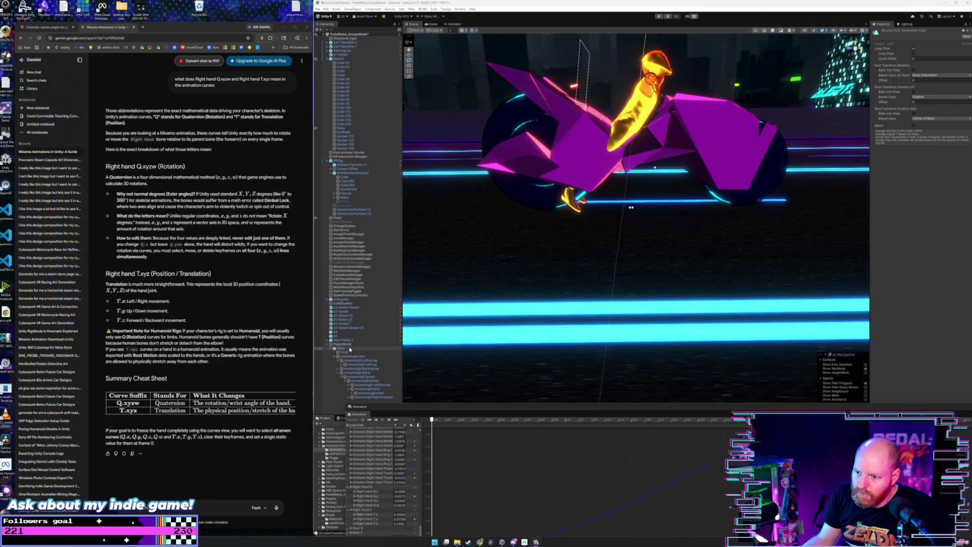
{"action": "key", "text": "w"}
{"action": "mouse_move", "coordinate": [580, 185]}
{"action": "left_mouse_down"}
{"action": "mouse_move", "coordinate": [570, 221]}
{"action": "mouse_move", "coordinate": [580, 222]}
{"action": "left_mouse_up"}
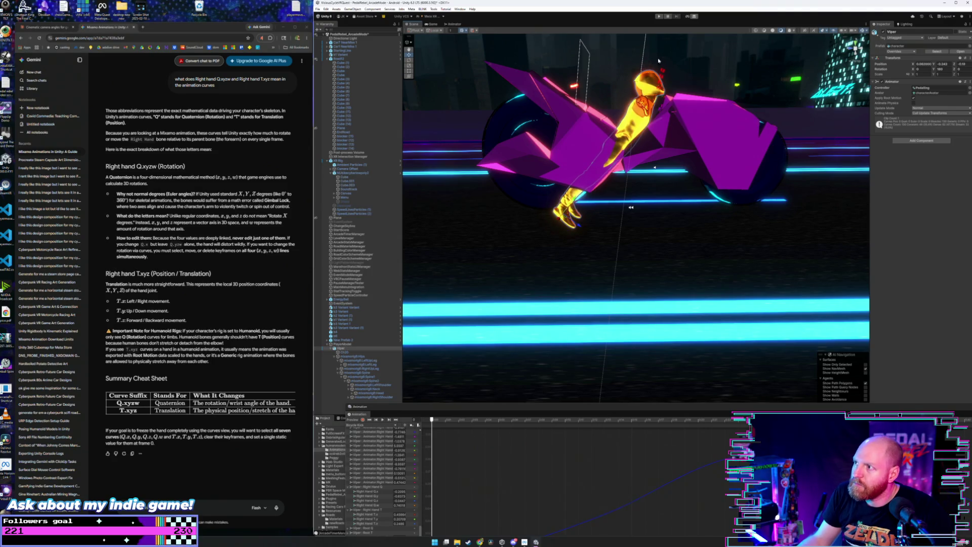
{"action": "left_click", "coordinate": [659, 16]}
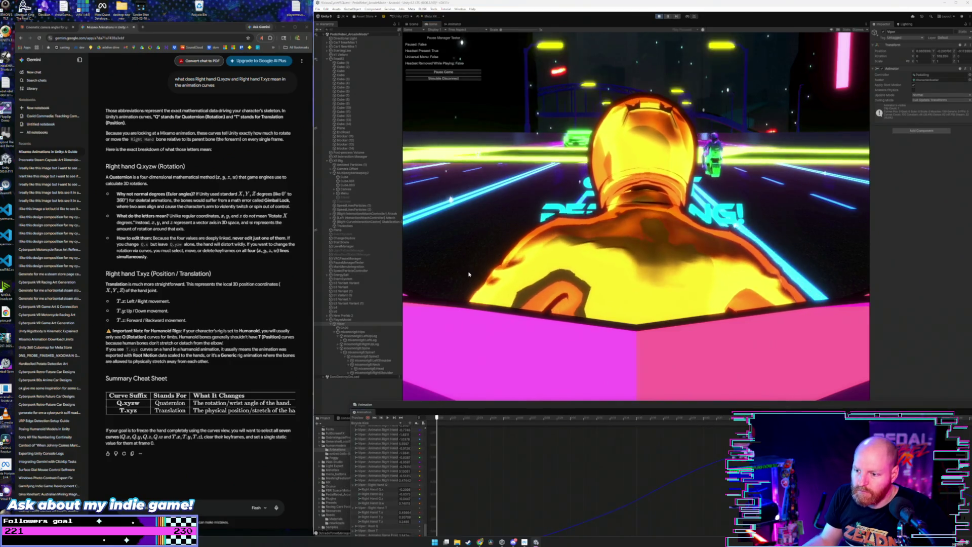
Step: Raise the rider back onto the seat, test again, then enlarge the curve editor
{"action": "left_click", "coordinate": [414, 24]}
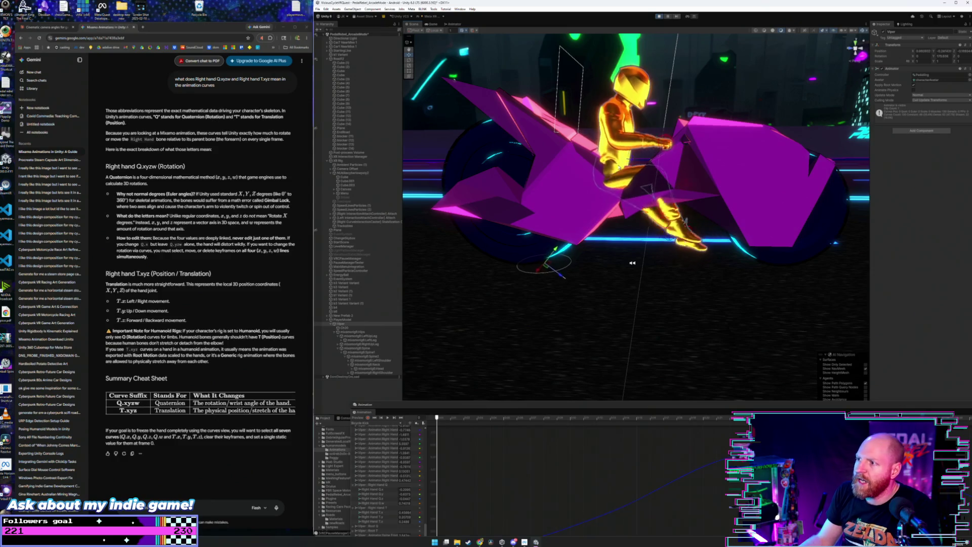
{"action": "left_click", "coordinate": [612, 160]}
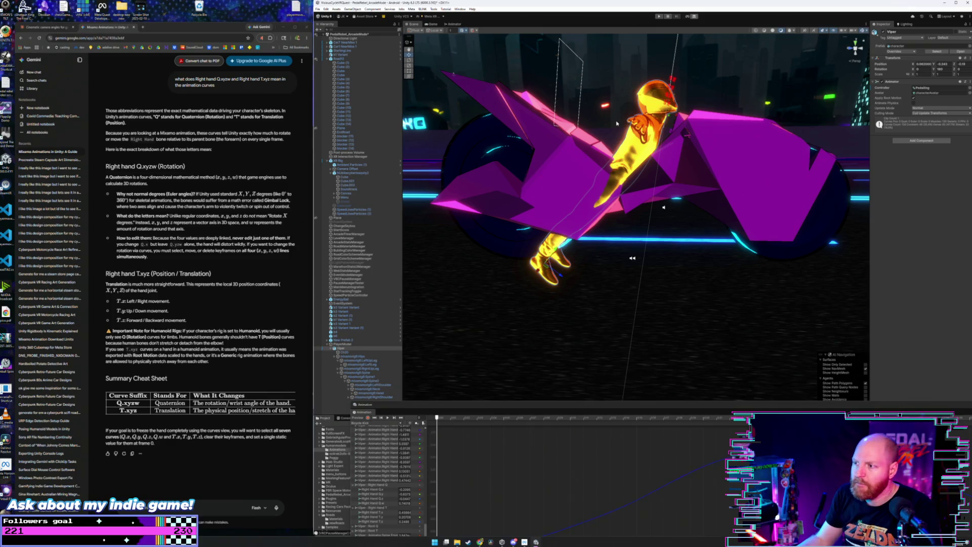
{"action": "left_click_drag", "start_coordinate": [558, 250], "coordinate": [562, 252]}
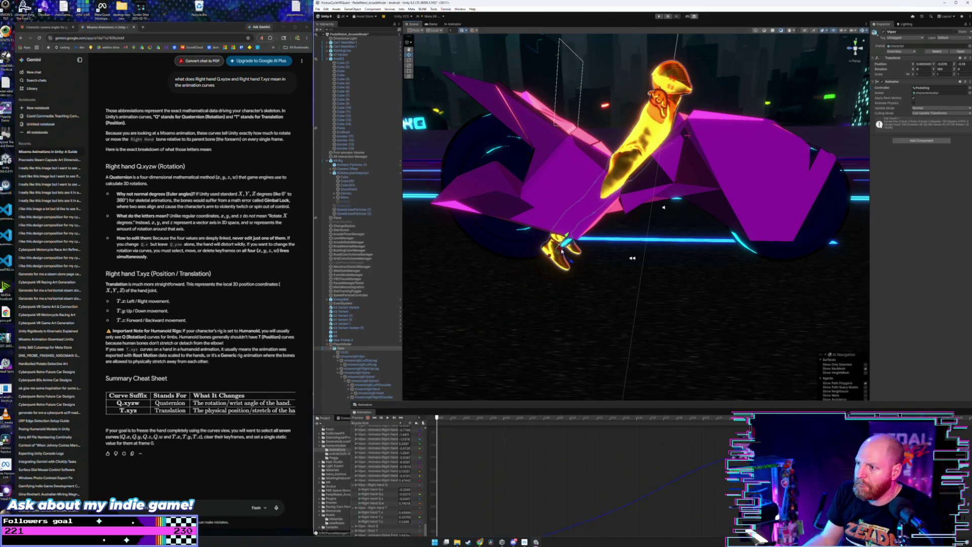
{"action": "left_click", "coordinate": [659, 17]}
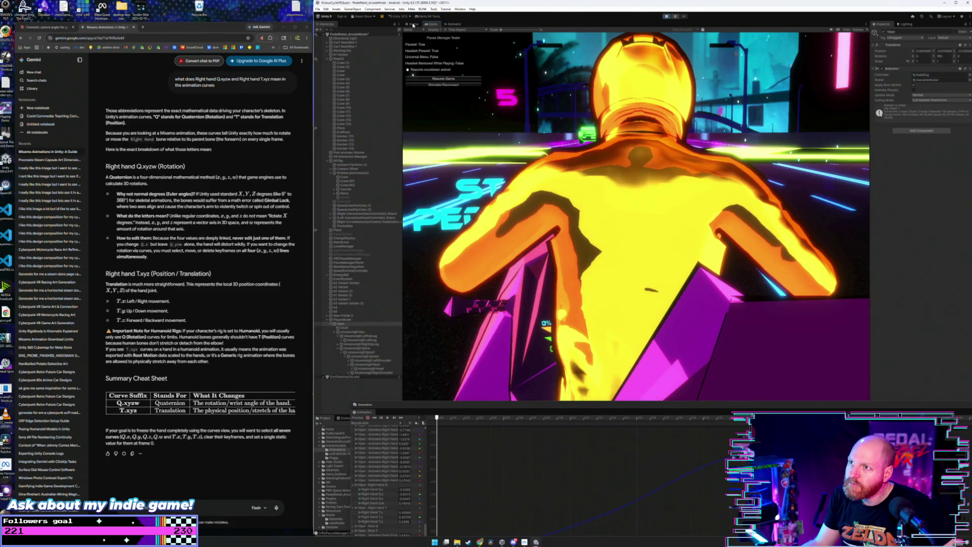
{"action": "left_click", "coordinate": [413, 24]}
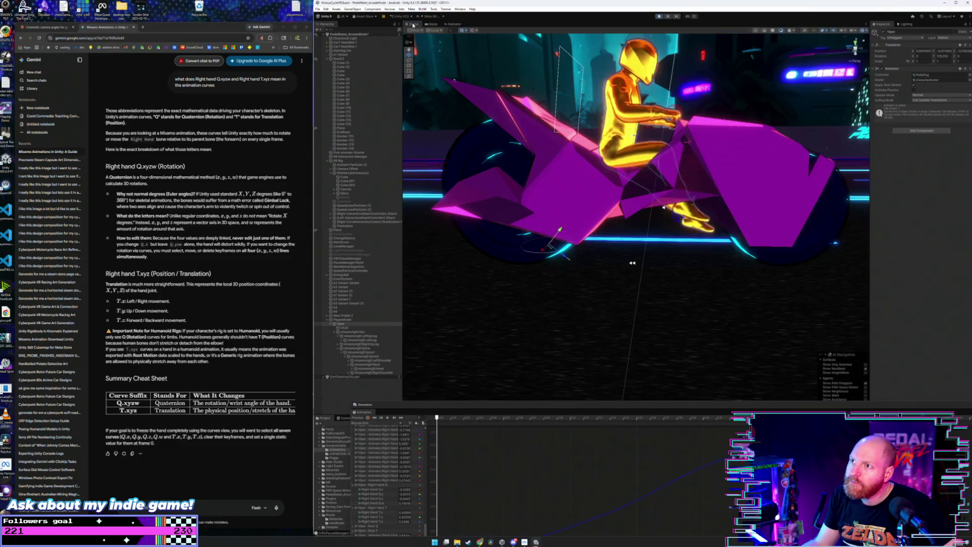
{"action": "mouse_move", "coordinate": [566, 109]}
{"action": "left_mouse_down"}
{"action": "mouse_move", "coordinate": [651, 167]}
{"action": "mouse_move", "coordinate": [627, 198]}
{"action": "mouse_move", "coordinate": [628, 232]}
{"action": "mouse_move", "coordinate": [626, 195]}
{"action": "left_mouse_up"}
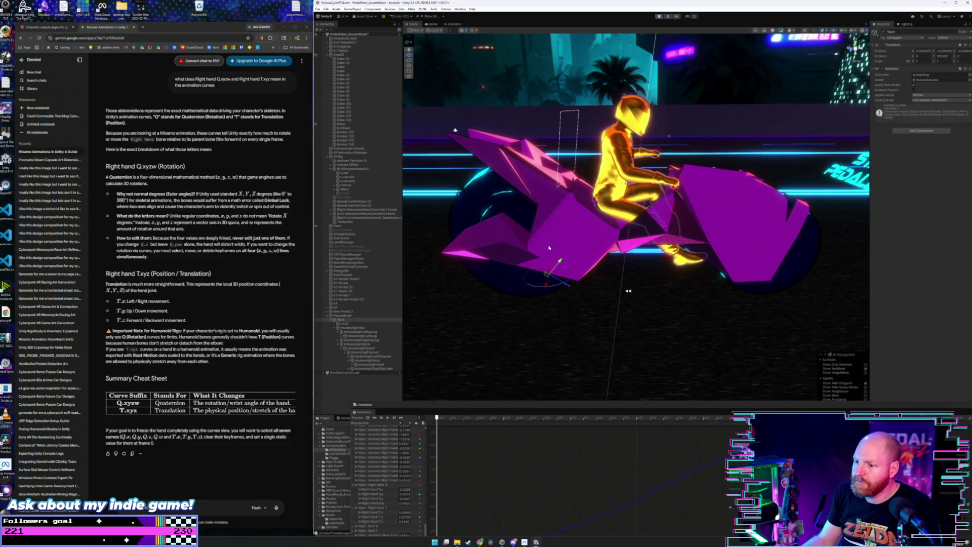
{"action": "left_click_drag", "start_coordinate": [474, 402], "coordinate": [469, 252]}
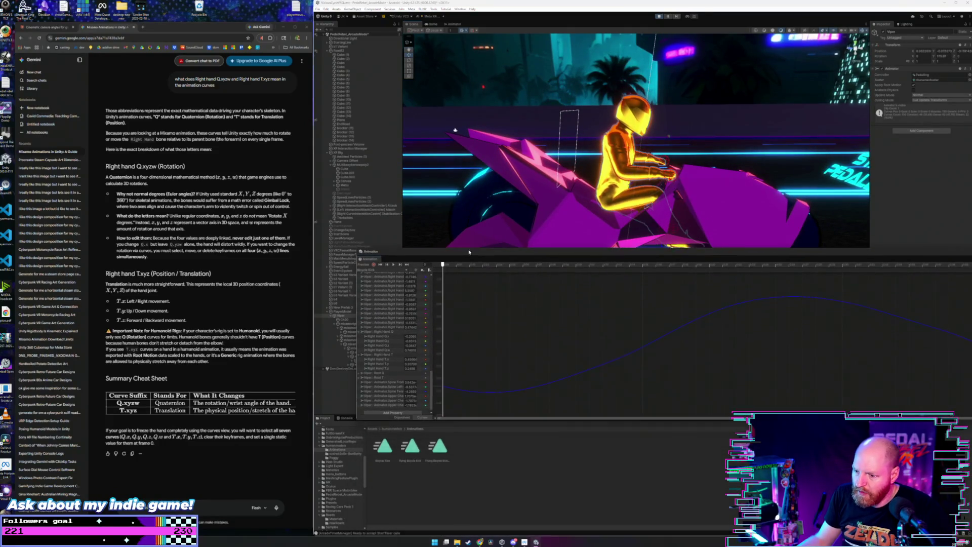
Step: Select the Bicycle Kick clip and display its Left Upper Leg In-Out curve
{"action": "left_click", "coordinate": [384, 447]}
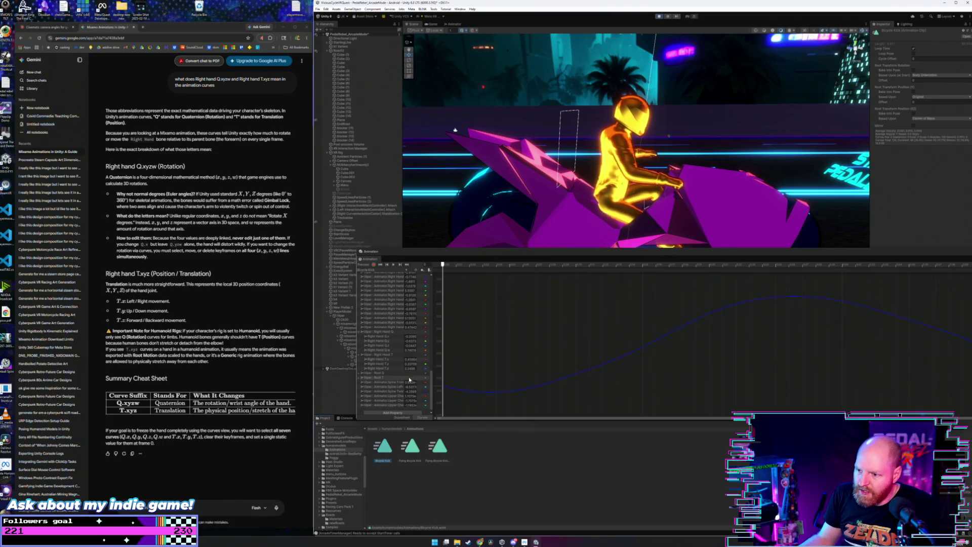
{"action": "left_click_drag", "start_coordinate": [430, 380], "coordinate": [429, 314]}
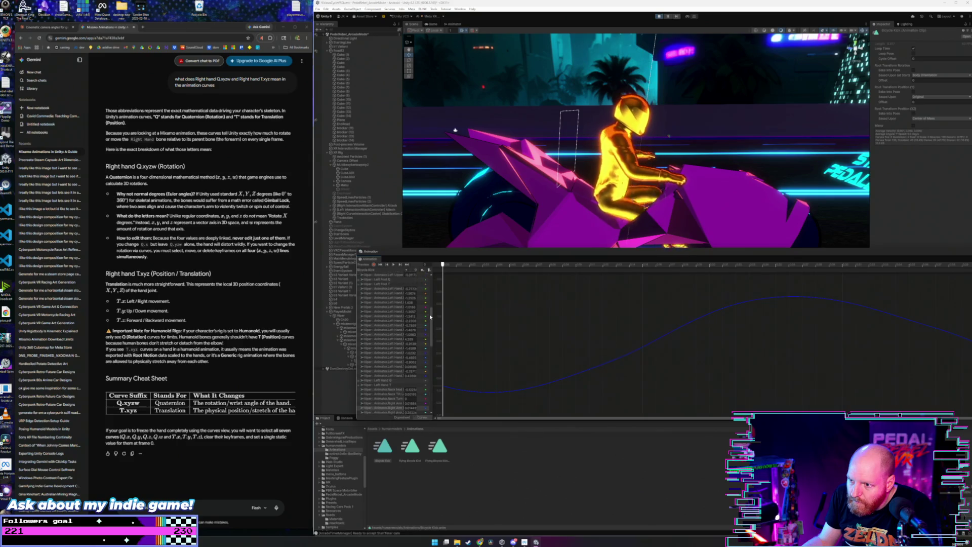
{"action": "scroll", "coordinate": [391, 344], "scroll_direction": "down", "scroll_amount": 3}
{"action": "scroll", "coordinate": [391, 344], "scroll_direction": "down", "scroll_amount": 3}
{"action": "scroll", "coordinate": [387, 345], "scroll_direction": "up", "scroll_amount": 3}
{"action": "scroll", "coordinate": [388, 345], "scroll_direction": "up", "scroll_amount": 3}
{"action": "left_click_drag", "start_coordinate": [437, 334], "coordinate": [506, 335]}
{"action": "scroll", "coordinate": [426, 330], "scroll_direction": "up", "scroll_amount": 3}
{"action": "scroll", "coordinate": [425, 327], "scroll_direction": "up", "scroll_amount": 3}
{"action": "scroll", "coordinate": [415, 301], "scroll_direction": "down", "scroll_amount": 3}
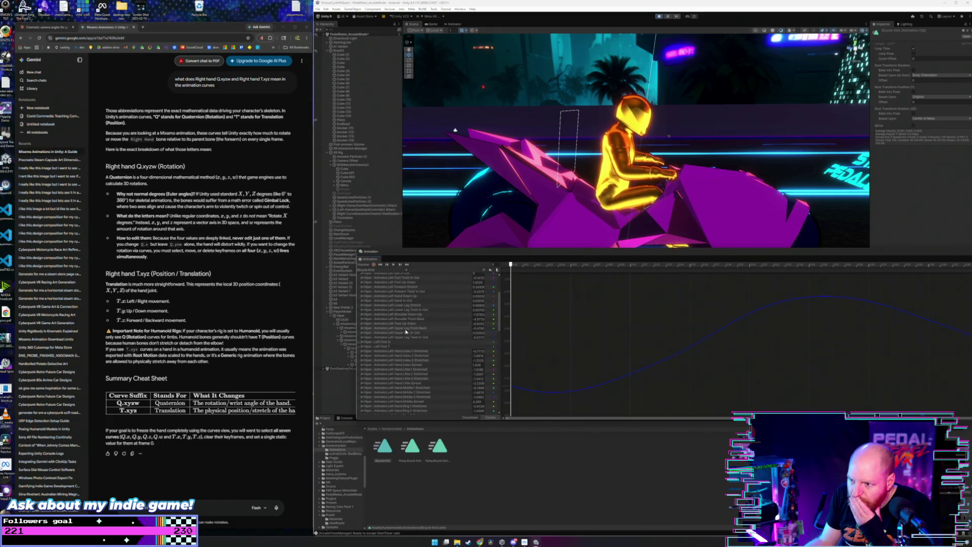
{"action": "left_click", "coordinate": [406, 332]}
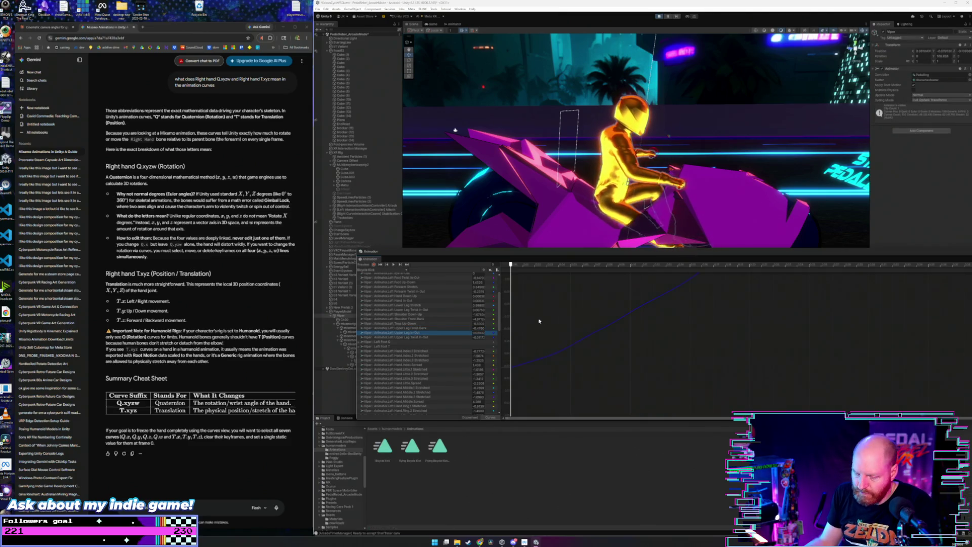
Step: Select the leg curve's keys and nudge them slightly down, undoing an accidental raise
{"action": "left_click", "coordinate": [599, 330]}
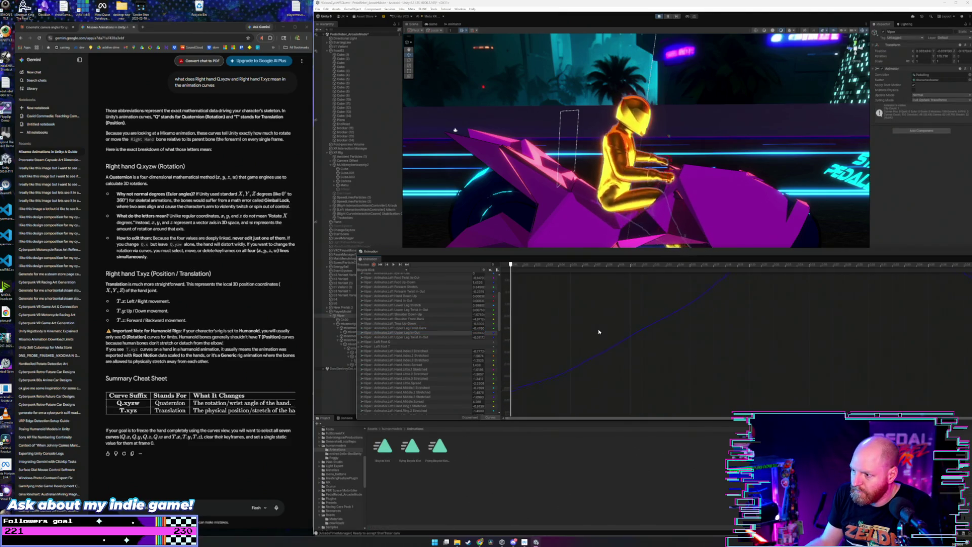
{"action": "scroll", "coordinate": [595, 331], "scroll_direction": "down", "scroll_amount": 2}
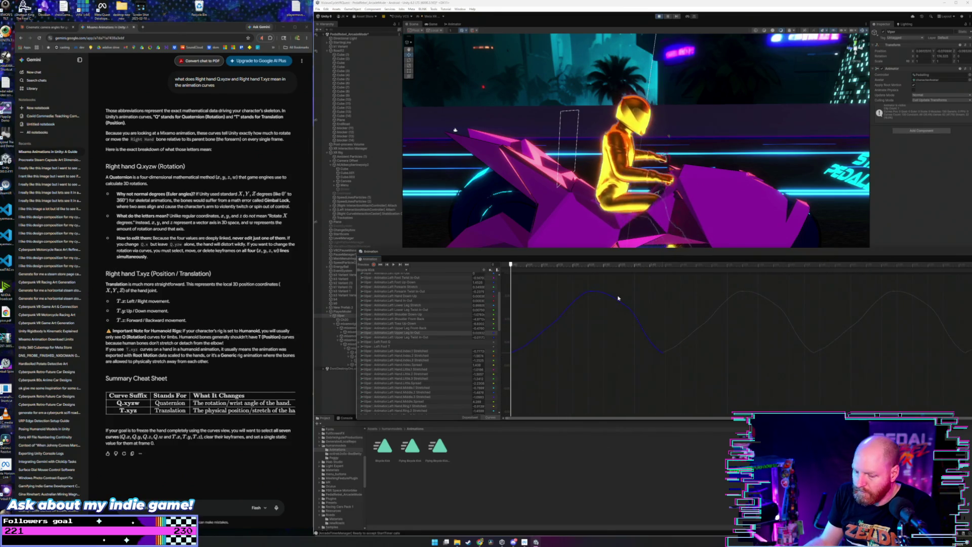
{"action": "left_click", "coordinate": [618, 298]}
{"action": "left_click_drag", "start_coordinate": [591, 330], "coordinate": [588, 304]}
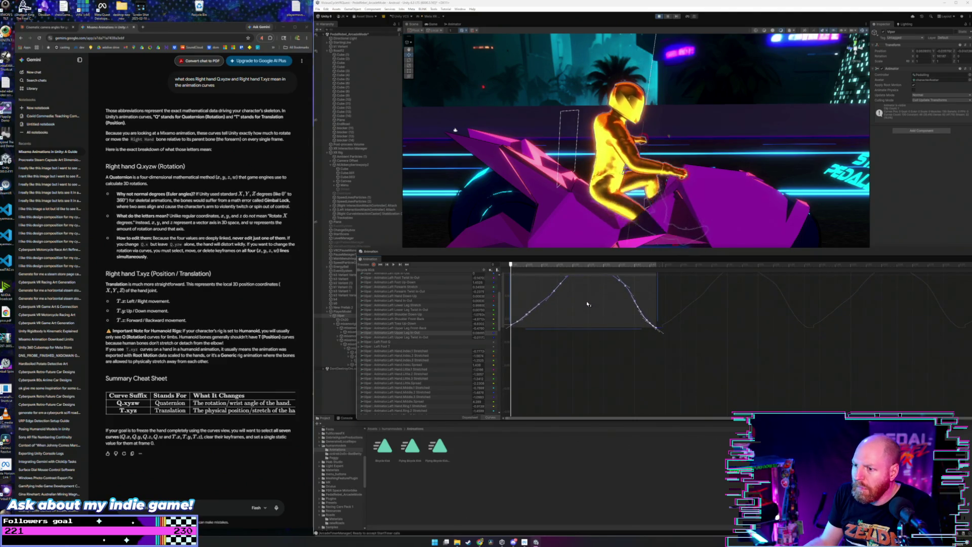
{"action": "key", "text": "ctrl+z"}
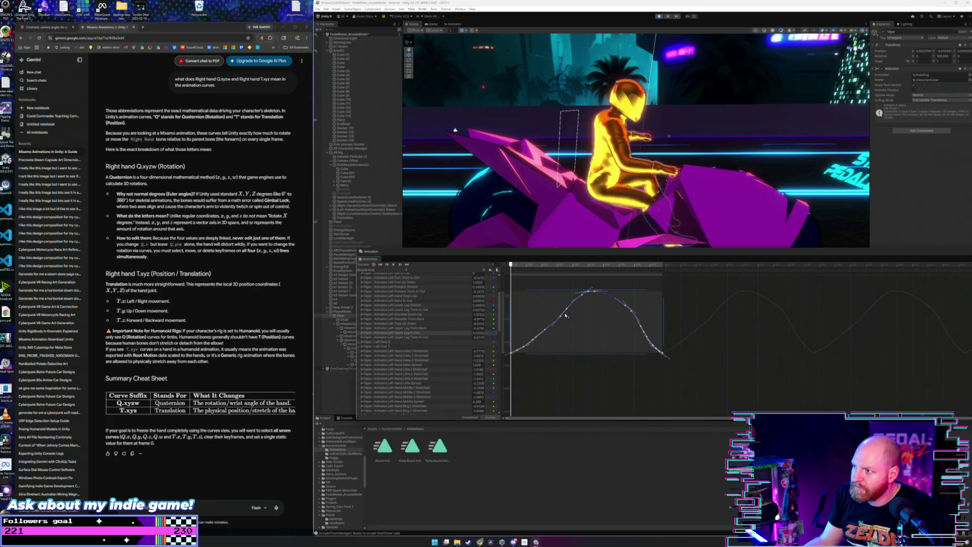
{"action": "left_click_drag", "start_coordinate": [565, 315], "coordinate": [587, 331]}
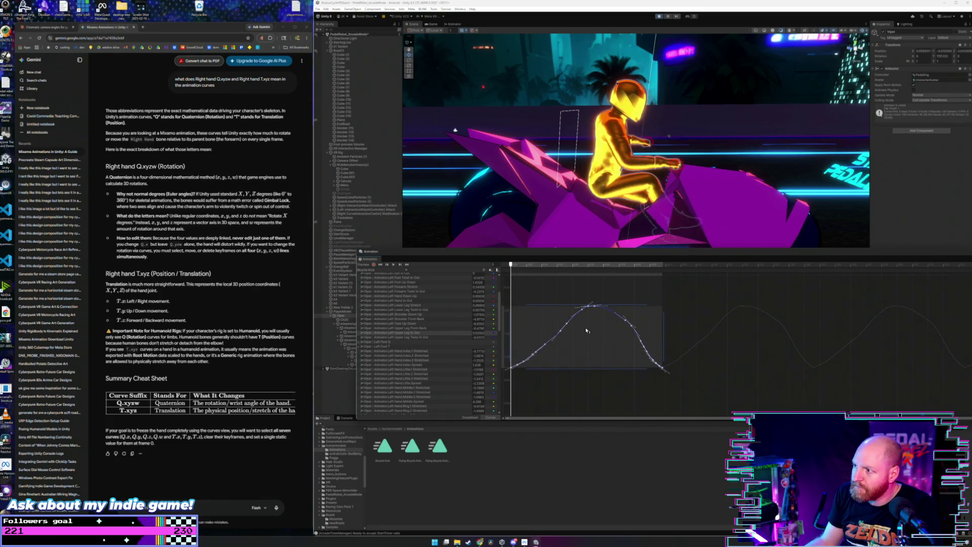
{"action": "mouse_move", "coordinate": [641, 189]}
{"action": "left_mouse_down"}
{"action": "mouse_move", "coordinate": [543, 249]}
{"action": "mouse_move", "coordinate": [541, 323]}
{"action": "mouse_move", "coordinate": [587, 314]}
{"action": "mouse_move", "coordinate": [594, 239]}
{"action": "mouse_move", "coordinate": [590, 349]}
{"action": "mouse_move", "coordinate": [586, 304]}
{"action": "mouse_move", "coordinate": [594, 306]}
{"action": "left_mouse_up"}
Step: Drag the Right Upper Leg In-Out keyframes upward and start a test run
{"action": "key", "text": "f"}
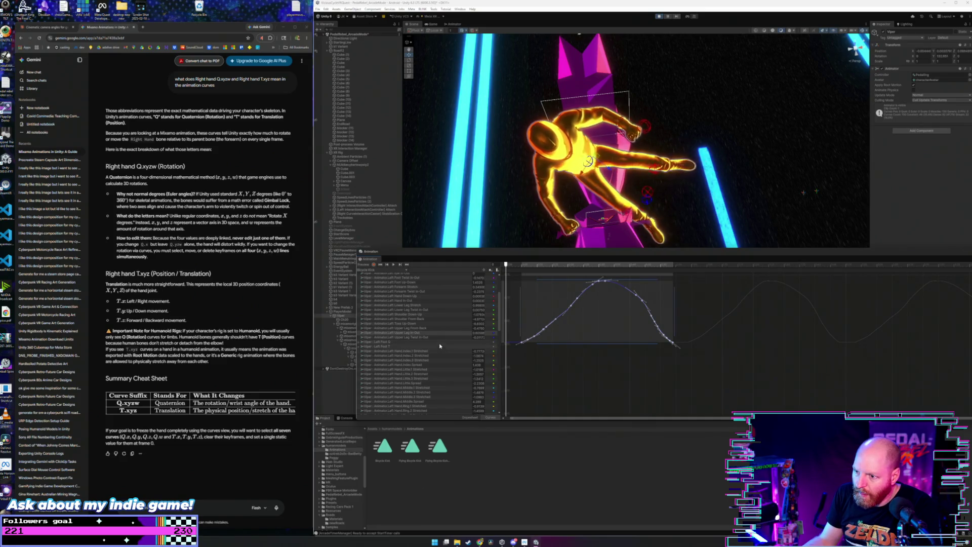
{"action": "scroll", "coordinate": [437, 340], "scroll_direction": "down", "scroll_amount": 5}
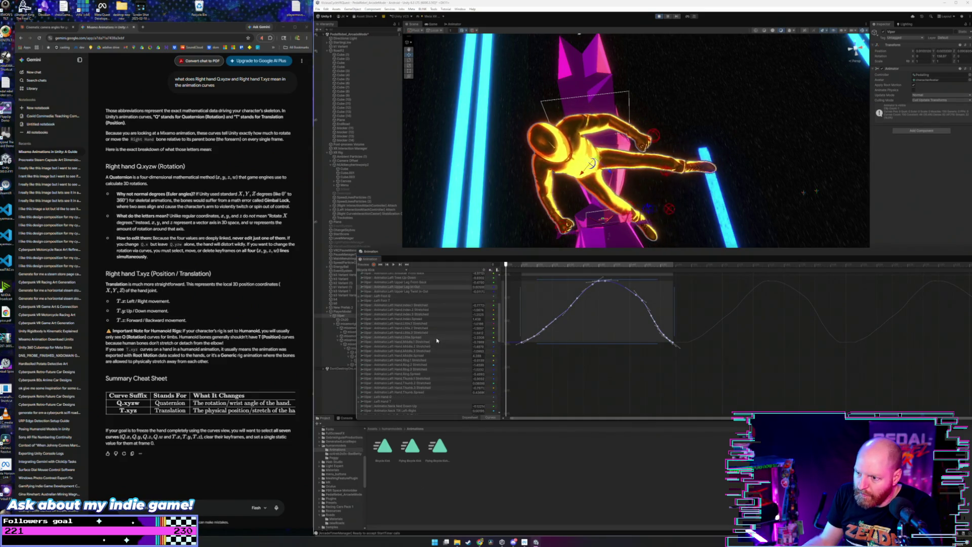
{"action": "scroll", "coordinate": [437, 340], "scroll_direction": "down", "scroll_amount": 3}
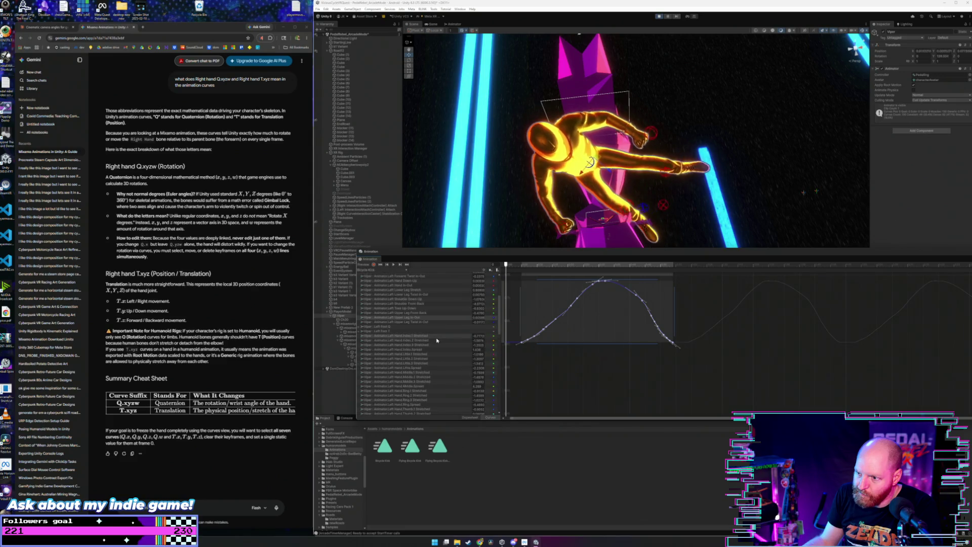
{"action": "scroll", "coordinate": [435, 348], "scroll_direction": "down", "scroll_amount": 3}
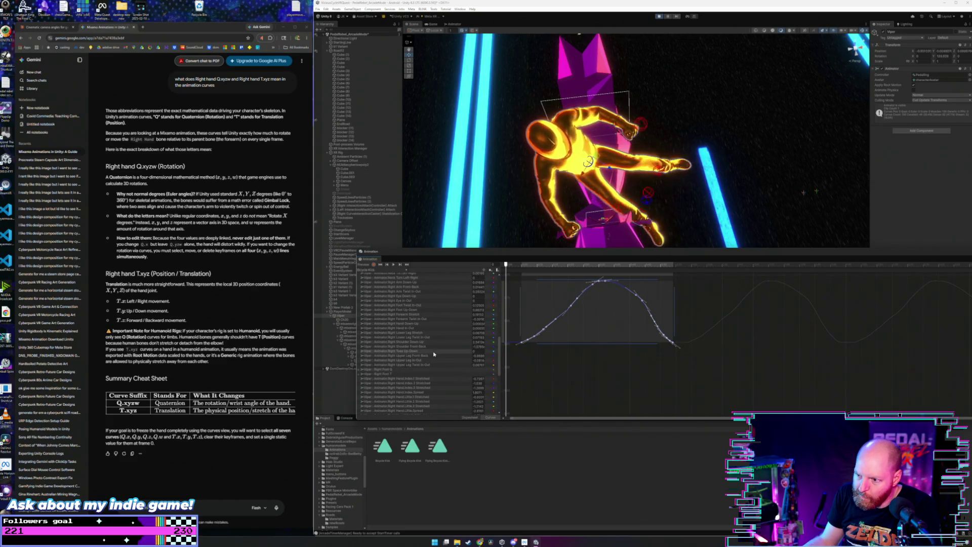
{"action": "left_click", "coordinate": [434, 361]}
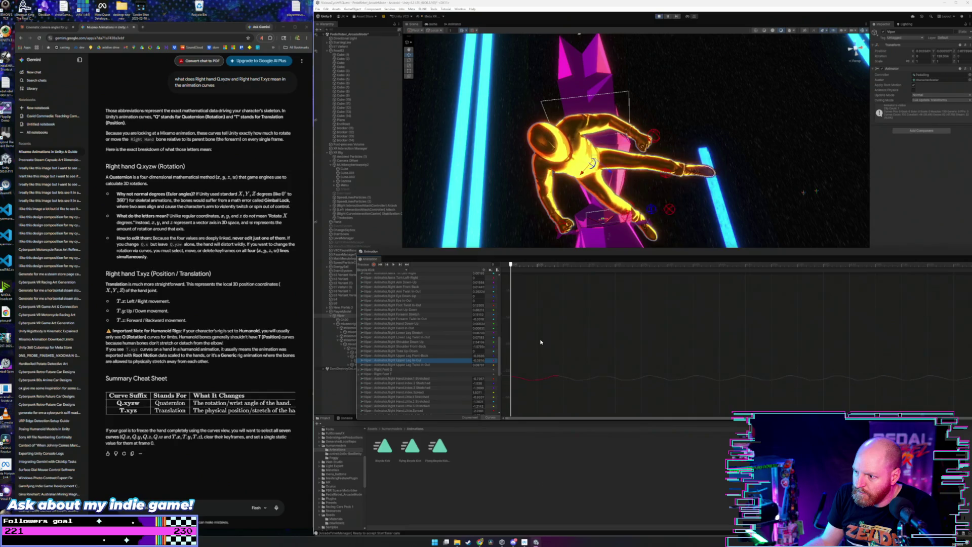
{"action": "left_click", "coordinate": [535, 368]}
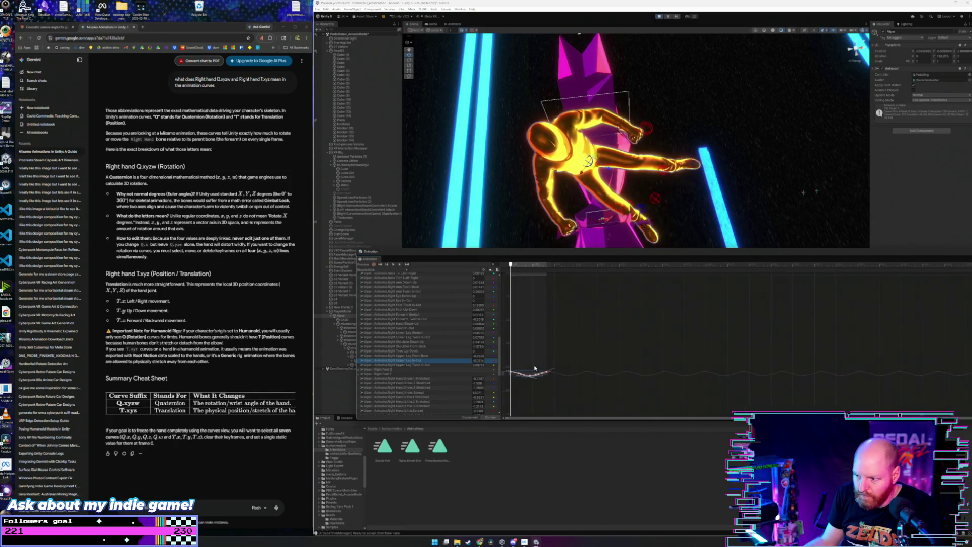
{"action": "left_click_drag", "start_coordinate": [530, 375], "coordinate": [530, 347]}
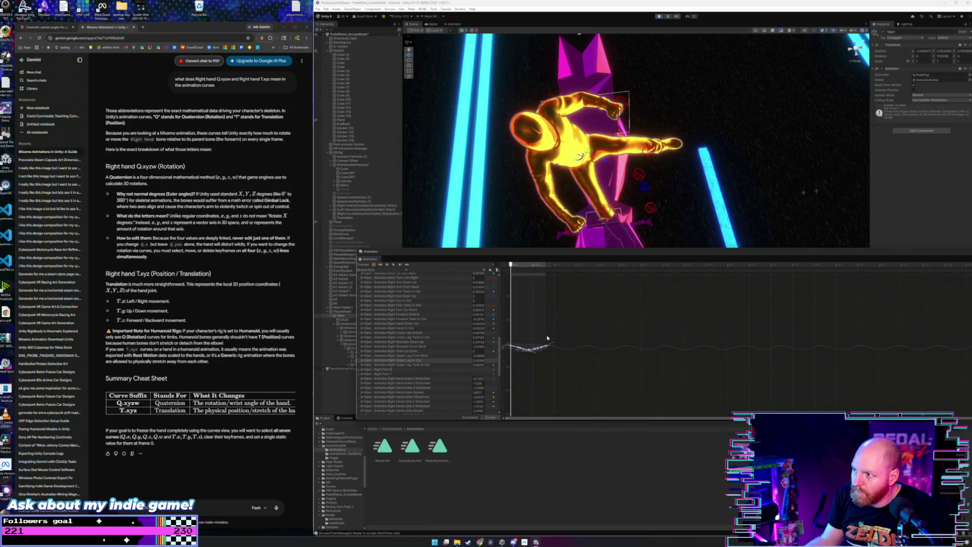
{"action": "left_click", "coordinate": [659, 16]}
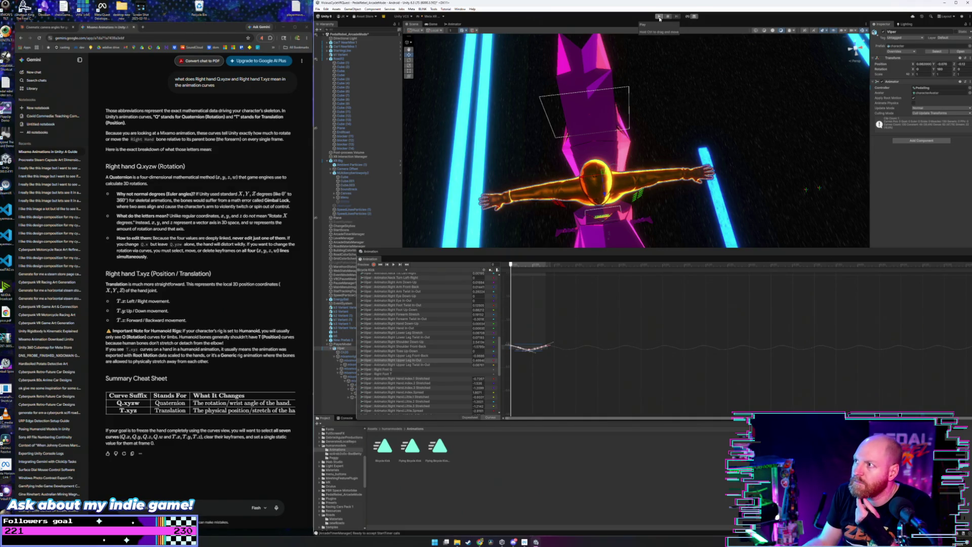
Step: Watch the edited riding animation in Play mode, then stop it with Ctrl+P
{"action": "left_click", "coordinate": [659, 17]}
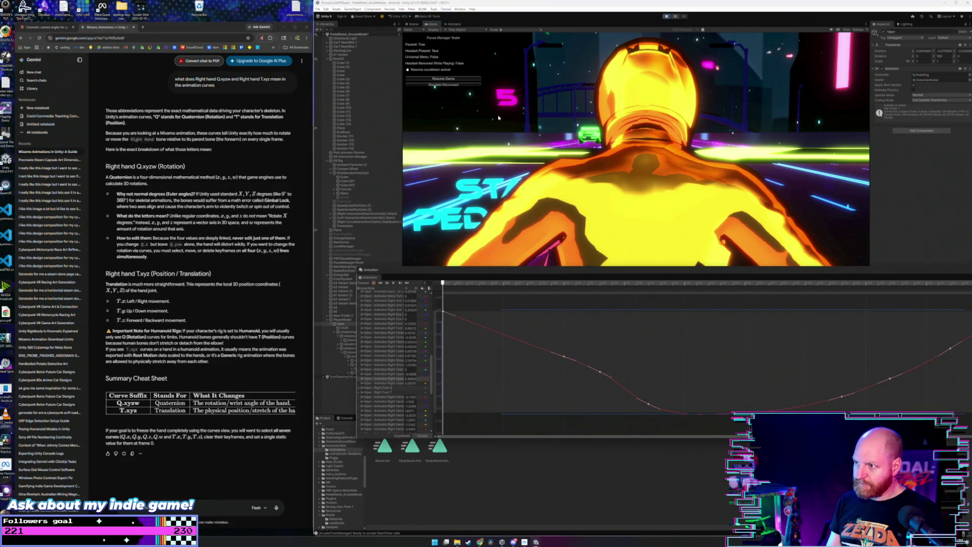
{"action": "key", "text": "ctrl+p"}
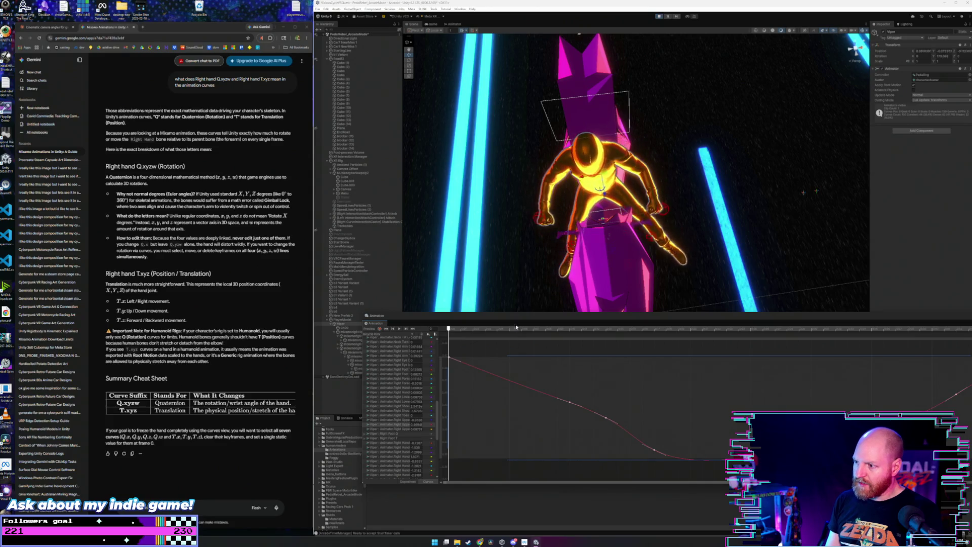
{"action": "mouse_move", "coordinate": [548, 263]}
{"action": "left_mouse_down"}
{"action": "mouse_move", "coordinate": [636, 182]}
{"action": "mouse_move", "coordinate": [700, 163]}
{"action": "left_mouse_up"}
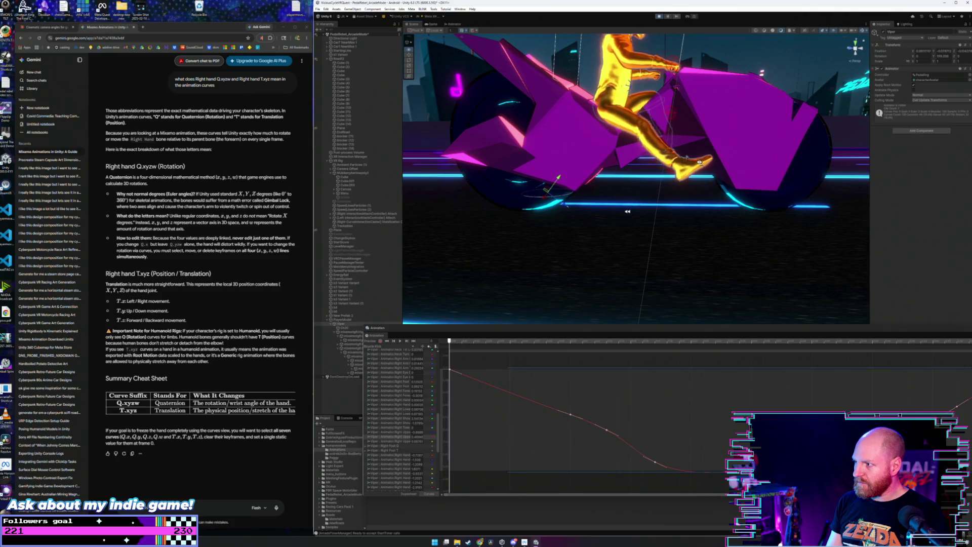
{"action": "mouse_move", "coordinate": [700, 162]}
{"action": "left_mouse_down"}
{"action": "mouse_move", "coordinate": [679, 193]}
{"action": "mouse_move", "coordinate": [579, 221]}
{"action": "mouse_move", "coordinate": [462, 169]}
{"action": "mouse_move", "coordinate": [433, 175]}
{"action": "left_mouse_up"}
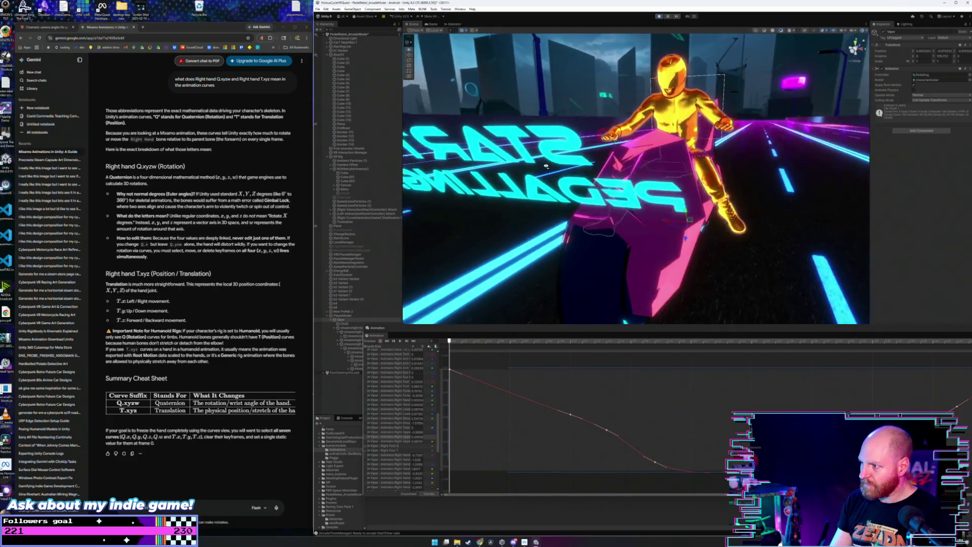
{"action": "mouse_move", "coordinate": [552, 166]}
{"action": "left_mouse_down"}
{"action": "mouse_move", "coordinate": [596, 171]}
{"action": "mouse_move", "coordinate": [589, 215]}
{"action": "left_mouse_up"}
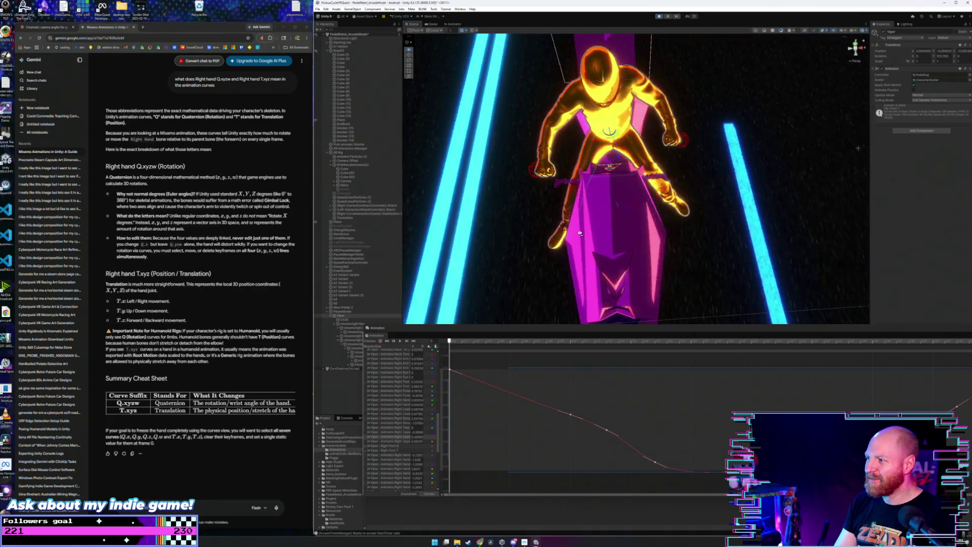
{"action": "mouse_move", "coordinate": [579, 231]}
{"action": "left_mouse_down"}
{"action": "mouse_move", "coordinate": [705, 156]}
{"action": "mouse_move", "coordinate": [707, 177]}
{"action": "mouse_move", "coordinate": [644, 177]}
{"action": "mouse_move", "coordinate": [693, 164]}
{"action": "mouse_move", "coordinate": [587, 284]}
{"action": "left_mouse_up"}
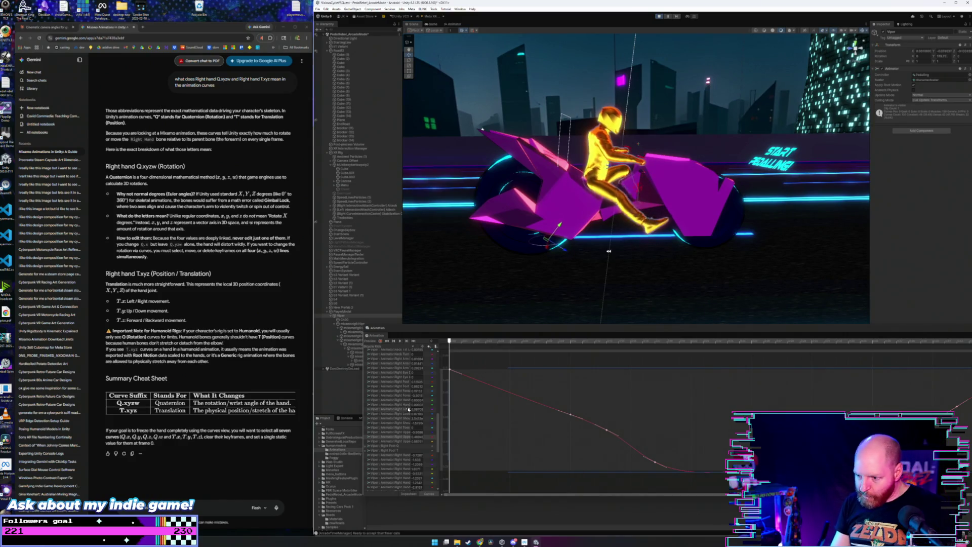
Step: Widen the property list and lower the Chest Front-Back curve so the rider leans back
{"action": "scroll", "coordinate": [409, 415], "scroll_direction": "down", "scroll_amount": 10}
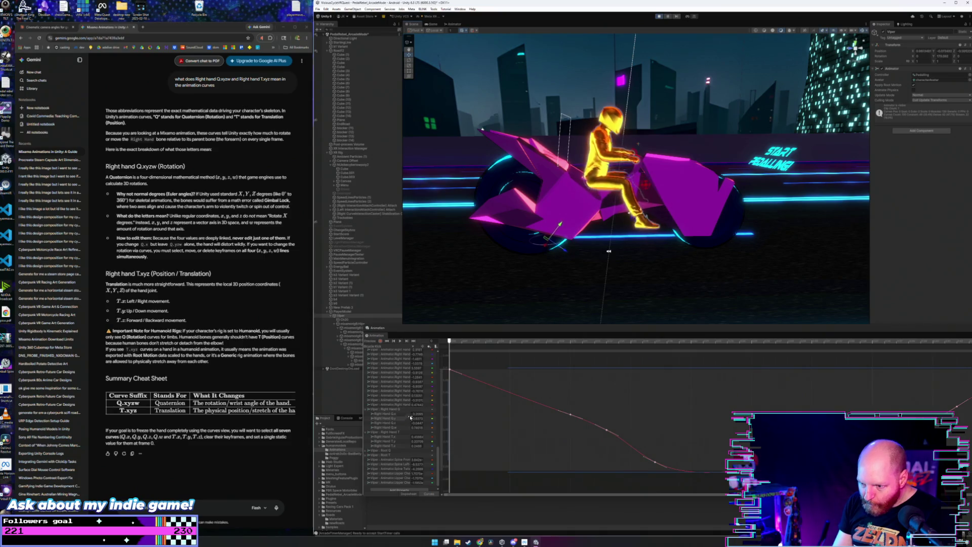
{"action": "scroll", "coordinate": [410, 448], "scroll_direction": "down", "scroll_amount": 2}
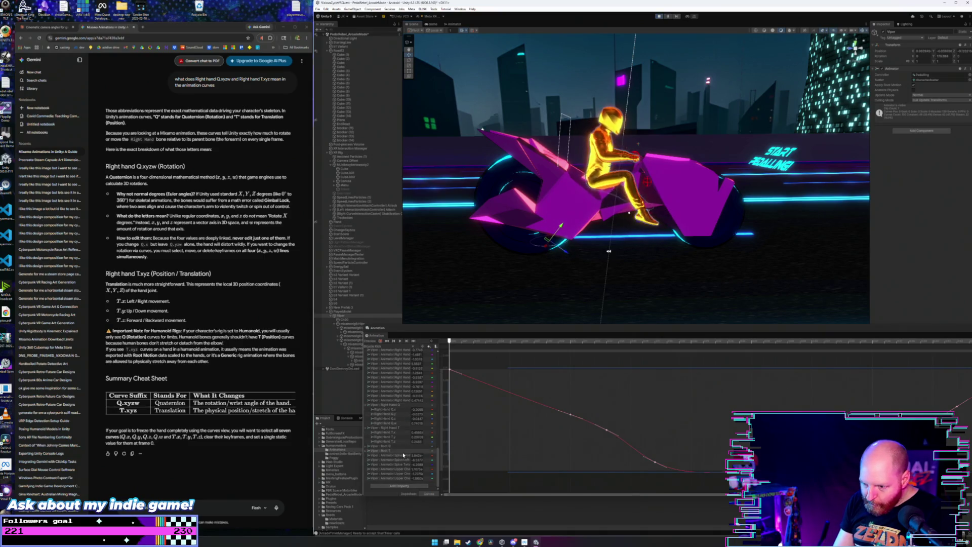
{"action": "scroll", "coordinate": [402, 439], "scroll_direction": "up", "scroll_amount": 5}
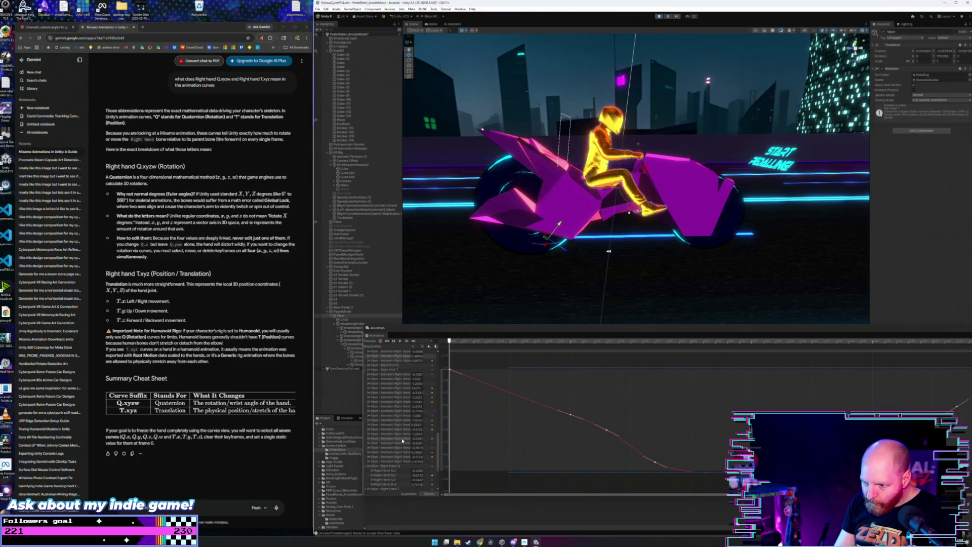
{"action": "scroll", "coordinate": [402, 441], "scroll_direction": "up", "scroll_amount": 5}
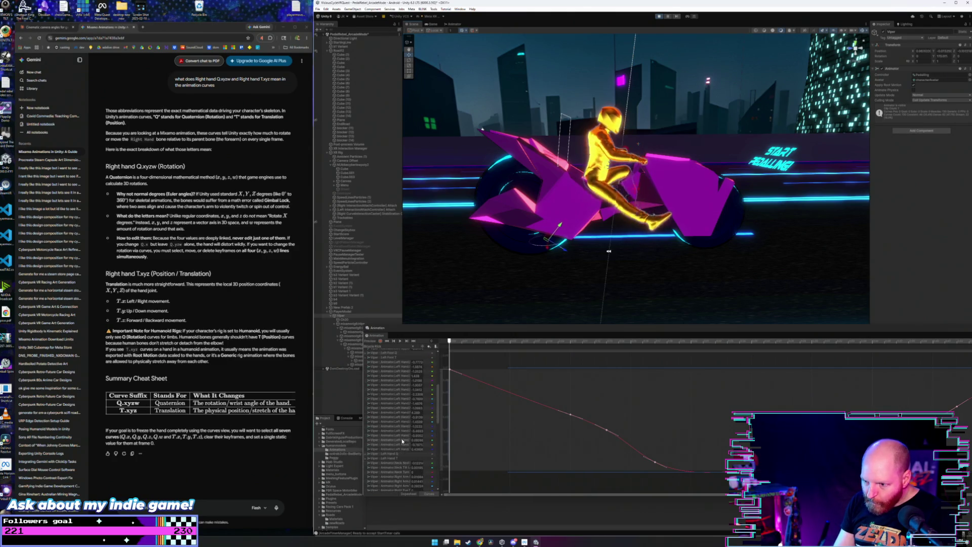
{"action": "scroll", "coordinate": [402, 441], "scroll_direction": "up", "scroll_amount": 5}
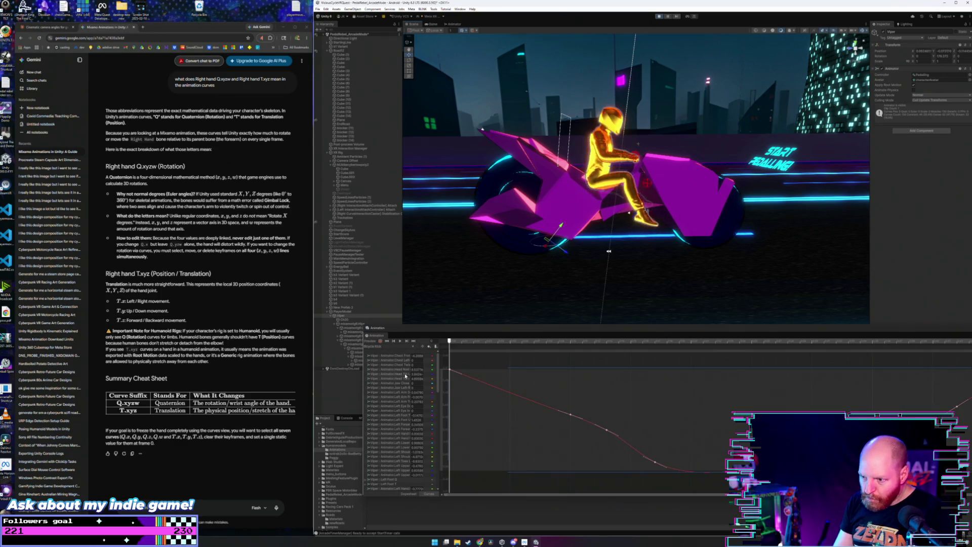
{"action": "left_click", "coordinate": [398, 356]}
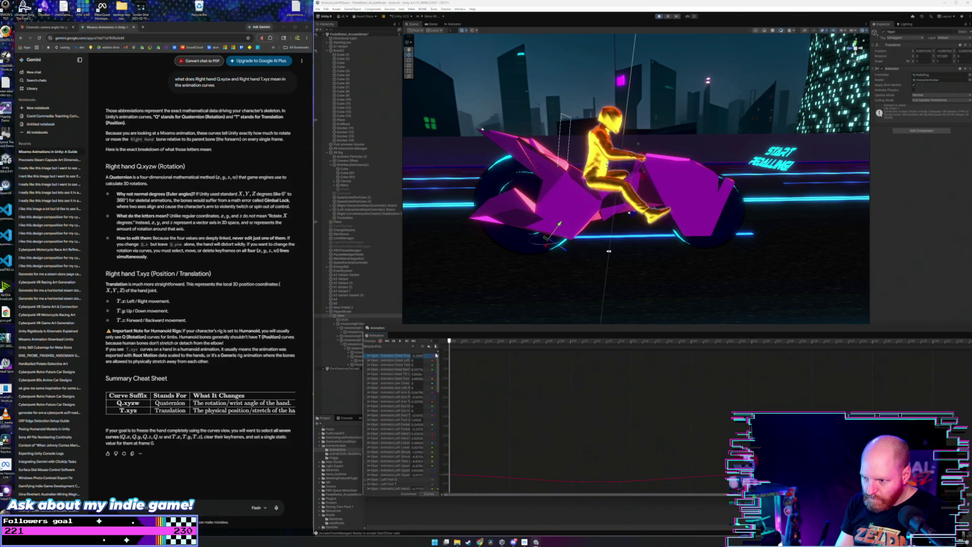
{"action": "left_click_drag", "start_coordinate": [440, 415], "coordinate": [495, 416]}
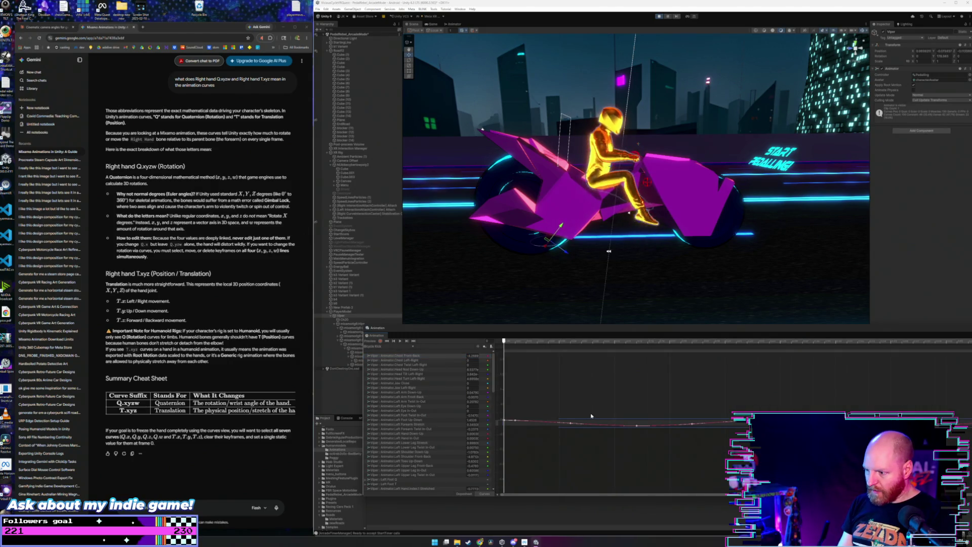
{"action": "mouse_move", "coordinate": [608, 424]}
{"action": "left_mouse_down"}
{"action": "mouse_move", "coordinate": [610, 402]}
{"action": "mouse_move", "coordinate": [618, 481]}
{"action": "left_mouse_up"}
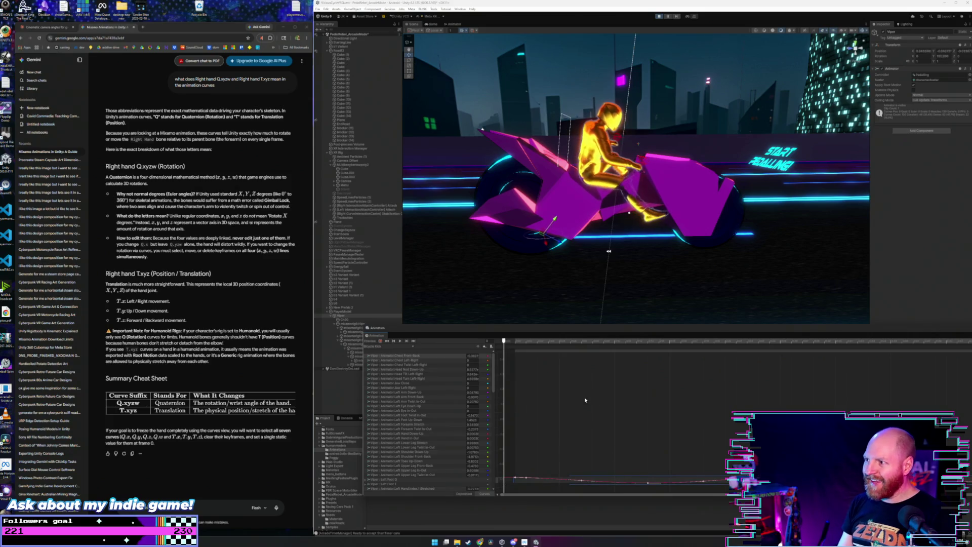
{"action": "key", "text": "f"}
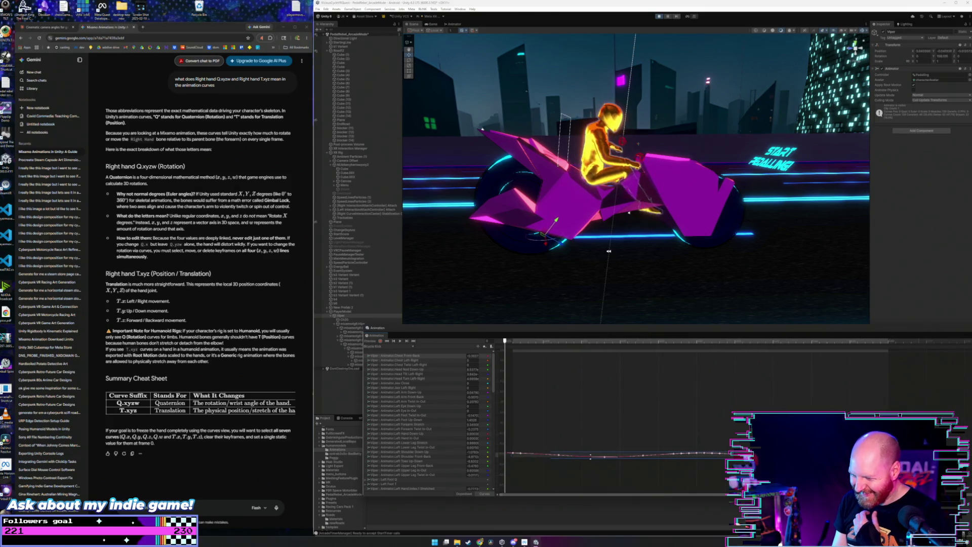
{"action": "scroll", "coordinate": [628, 217], "scroll_direction": "up", "scroll_amount": 10}
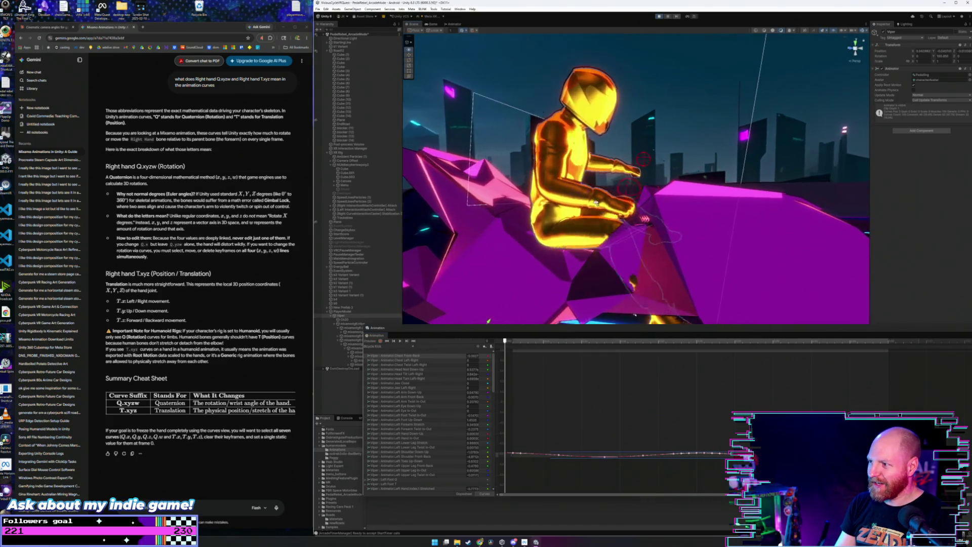
{"action": "scroll", "coordinate": [597, 202], "scroll_direction": "down", "scroll_amount": 8}
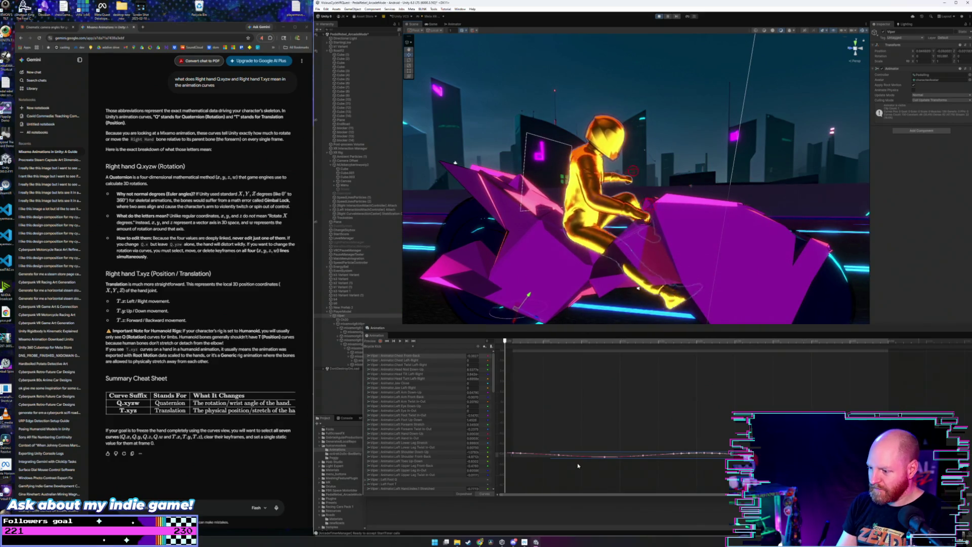
{"action": "key", "text": "f"}
{"action": "left_click_drag", "start_coordinate": [585, 471], "coordinate": [585, 492]}
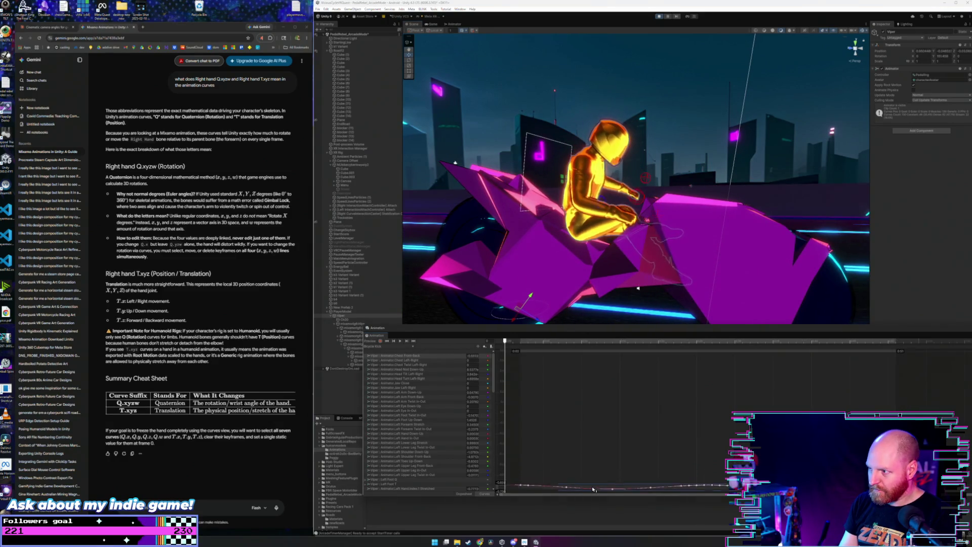
{"action": "mouse_move", "coordinate": [590, 238]}
{"action": "left_mouse_down"}
{"action": "mouse_move", "coordinate": [590, 217]}
{"action": "mouse_move", "coordinate": [600, 219]}
{"action": "left_mouse_up"}
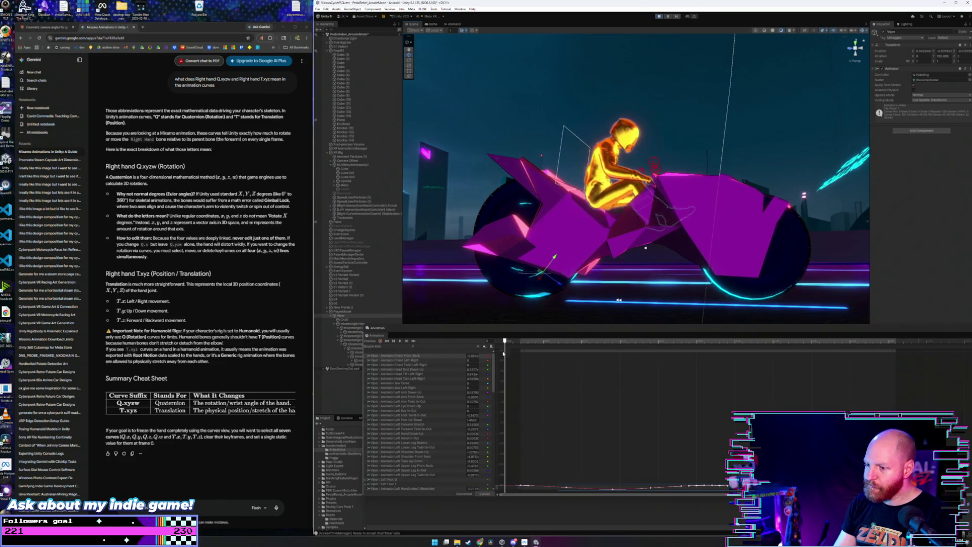
Step: Raise all keys of the Head Nod Down-Up curve to lift the rider's head
{"action": "left_click", "coordinate": [449, 370]}
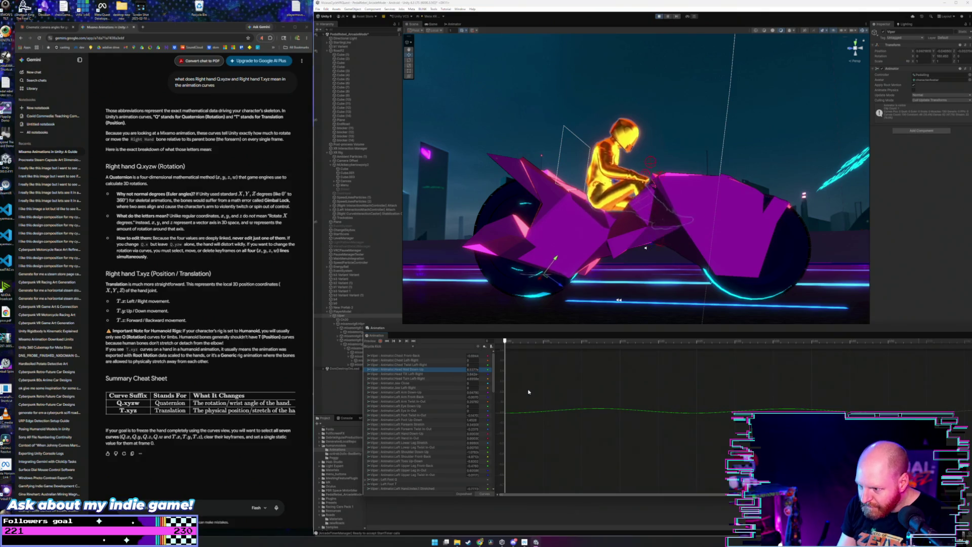
{"action": "left_click", "coordinate": [595, 420]}
{"action": "left_click_drag", "start_coordinate": [605, 414], "coordinate": [603, 361]}
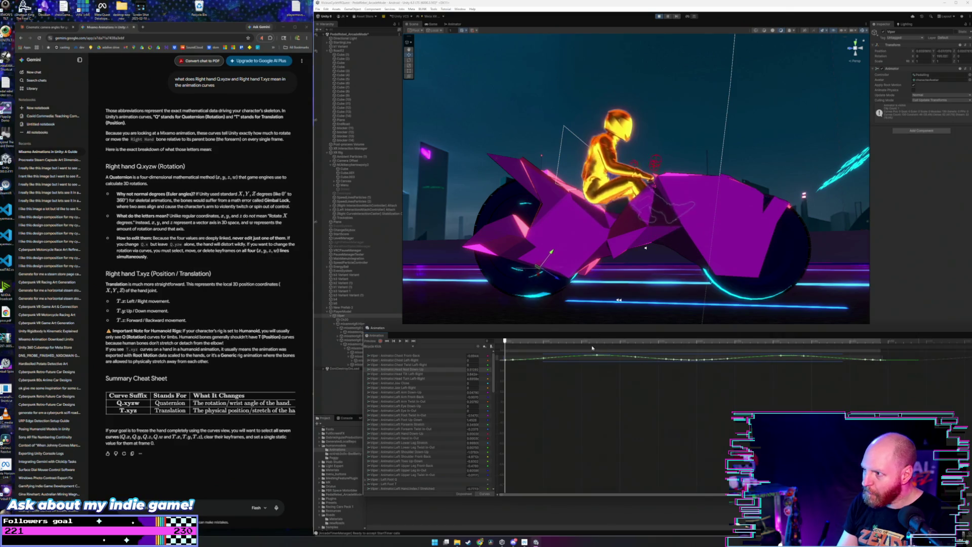
Step: Raise the Right Hand curve toward the handlebars, then run the game to test the pose
{"action": "left_click", "coordinate": [435, 360]}
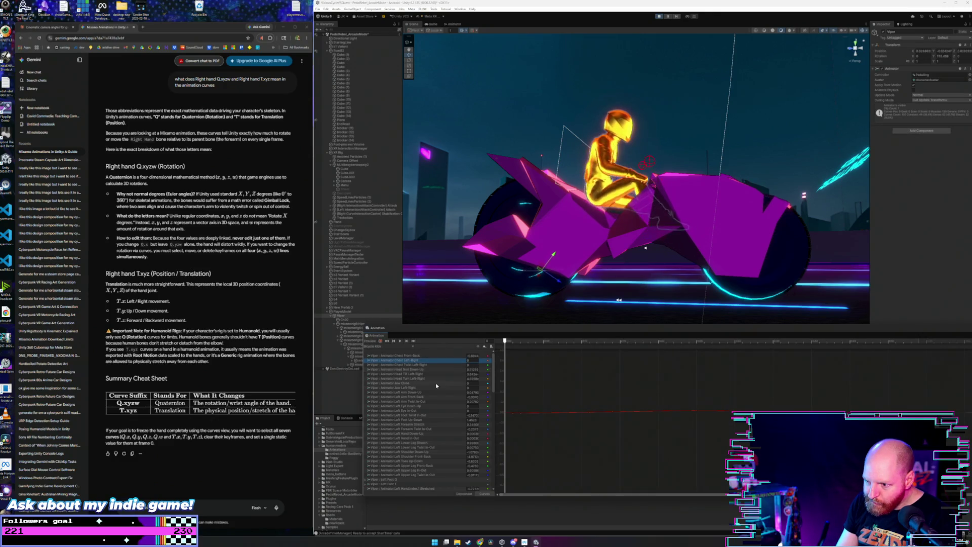
{"action": "scroll", "coordinate": [436, 384], "scroll_direction": "down", "scroll_amount": 2}
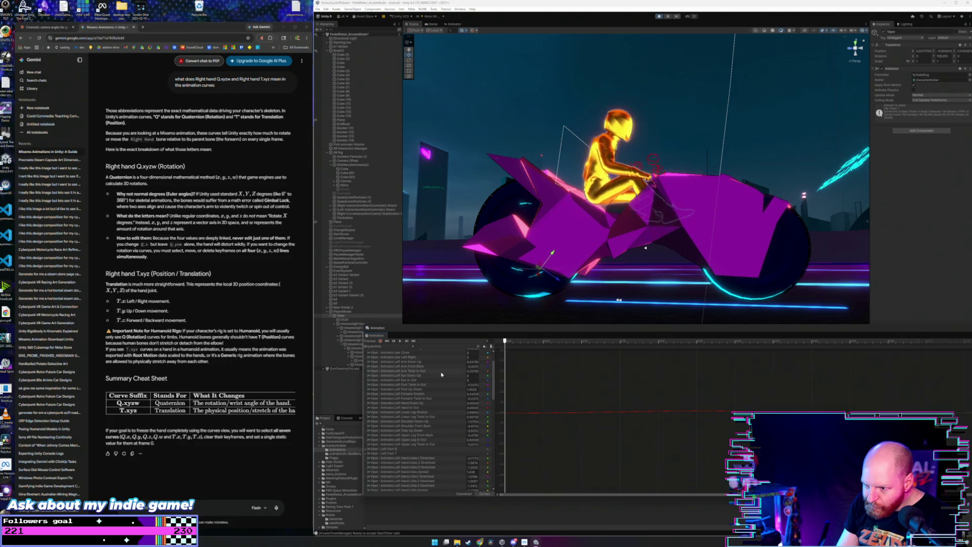
{"action": "scroll", "coordinate": [439, 361], "scroll_direction": "down", "scroll_amount": 6}
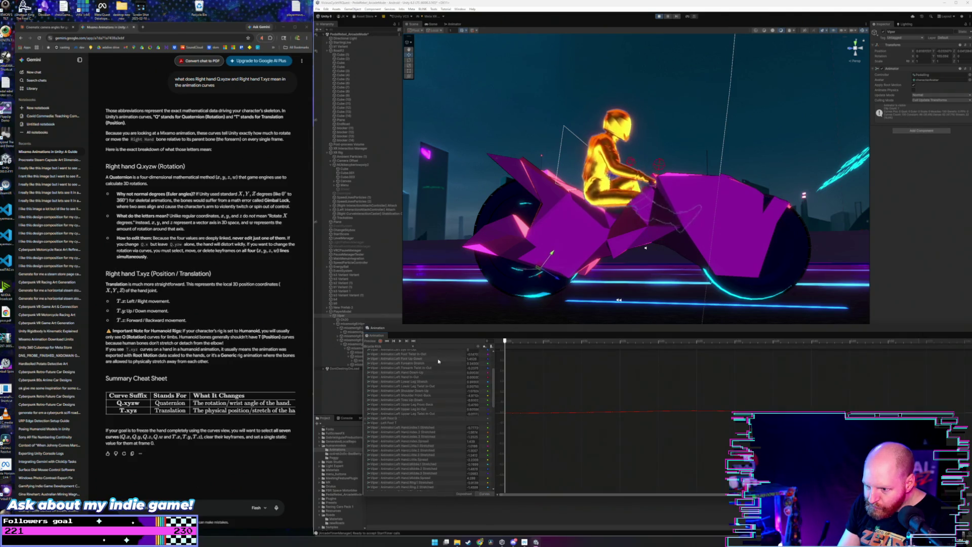
{"action": "scroll", "coordinate": [440, 386], "scroll_direction": "down", "scroll_amount": 5}
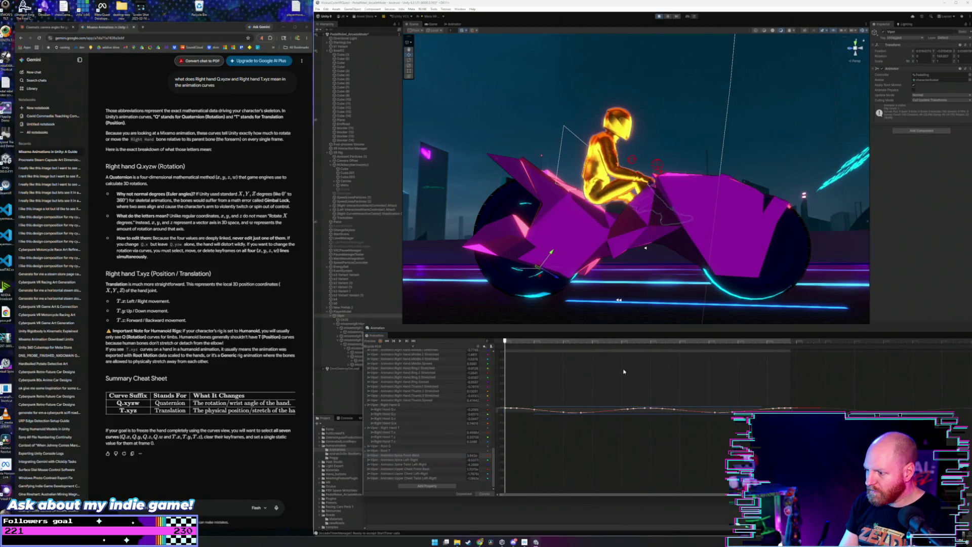
{"action": "left_click_drag", "start_coordinate": [597, 412], "coordinate": [595, 378]}
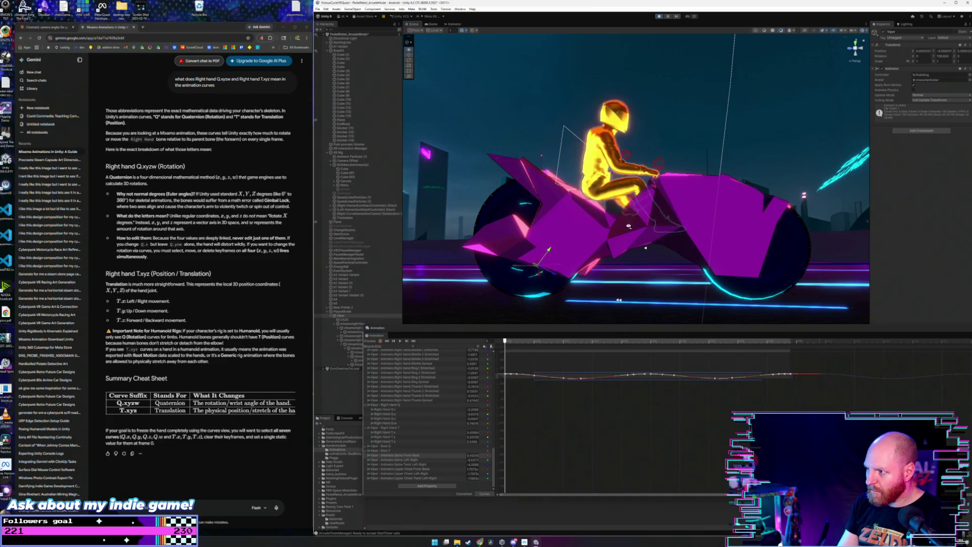
{"action": "scroll", "coordinate": [603, 258], "scroll_direction": "up", "scroll_amount": 5}
{"action": "left_click_drag", "start_coordinate": [599, 226], "coordinate": [599, 225]}
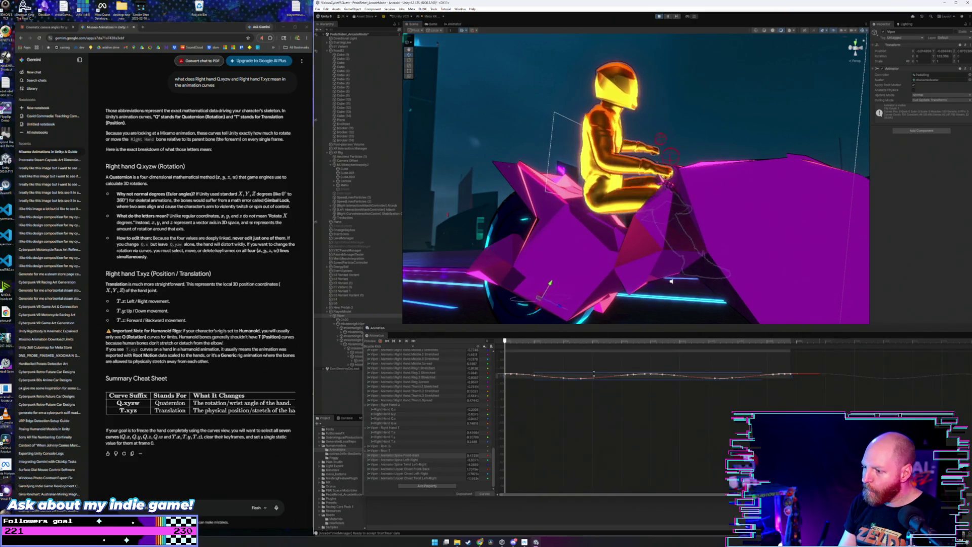
{"action": "left_click_drag", "start_coordinate": [595, 379], "coordinate": [592, 339]}
{"action": "left_click_drag", "start_coordinate": [608, 208], "coordinate": [607, 209]}
{"action": "scroll", "coordinate": [607, 209], "scroll_direction": "down", "scroll_amount": 5}
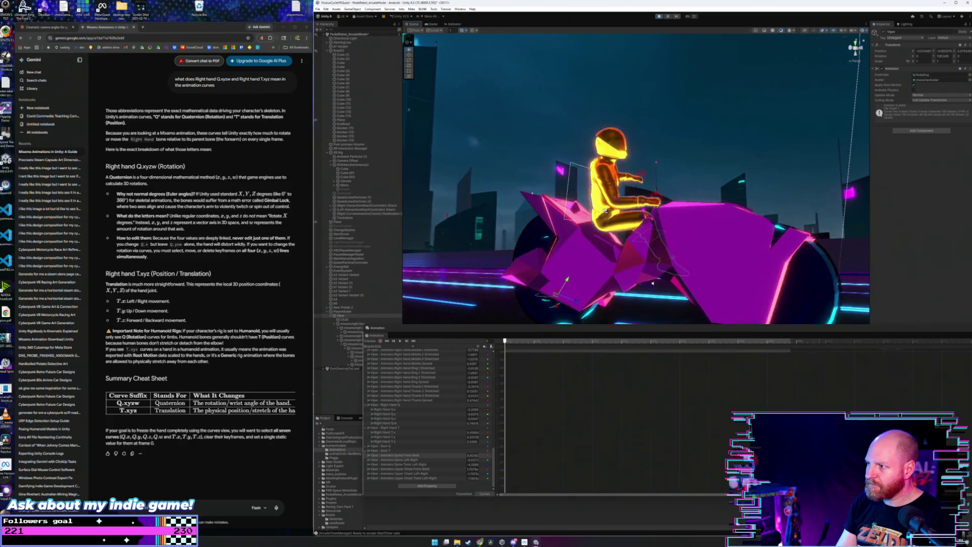
{"action": "left_click", "coordinate": [660, 17]}
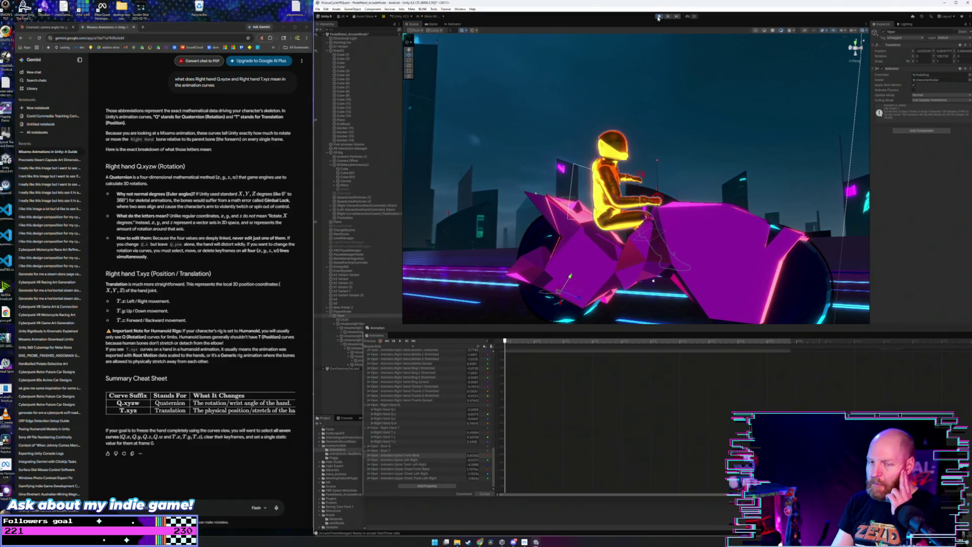
{"action": "left_click", "coordinate": [658, 16]}
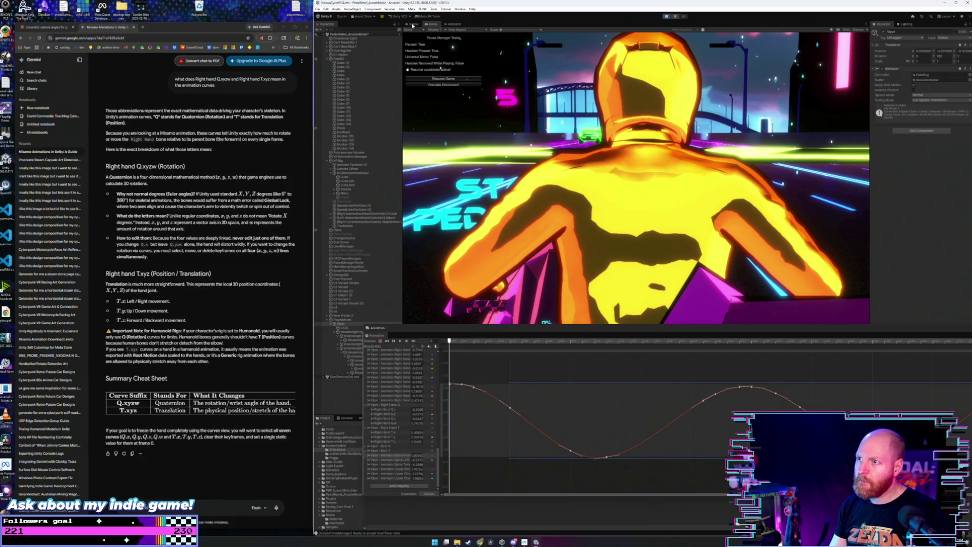
{"action": "key", "text": "ctrl+p"}
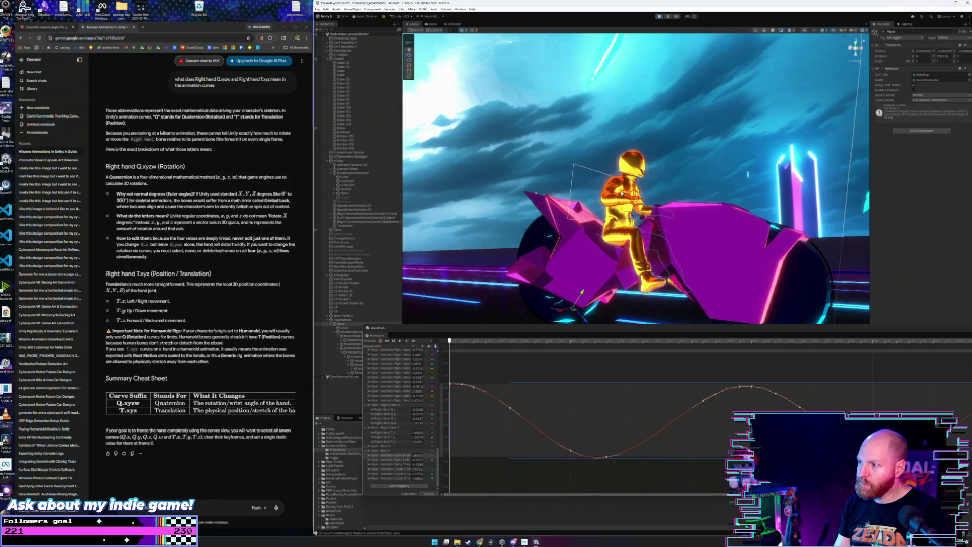
{"action": "left_click_drag", "start_coordinate": [654, 197], "coordinate": [671, 218]}
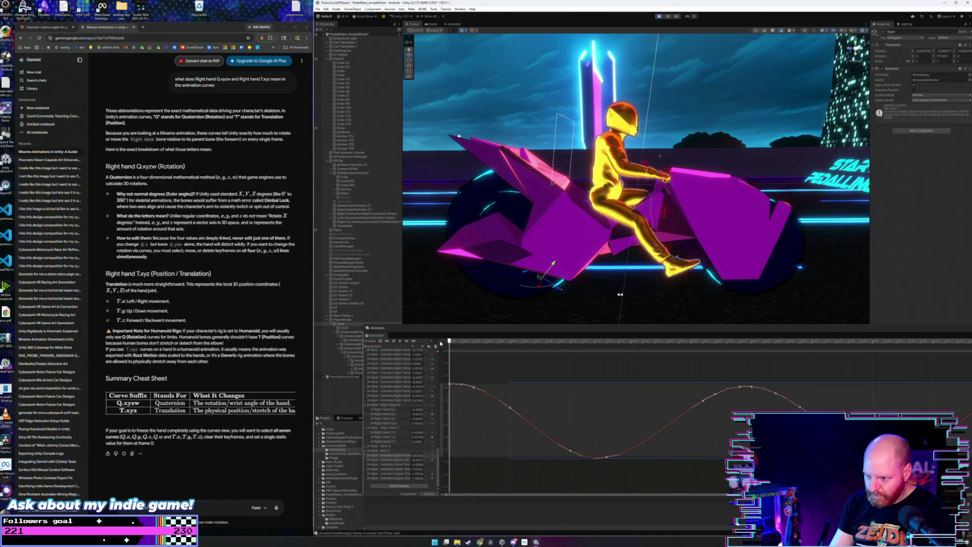
{"action": "left_click_drag", "start_coordinate": [440, 344], "coordinate": [471, 423]}
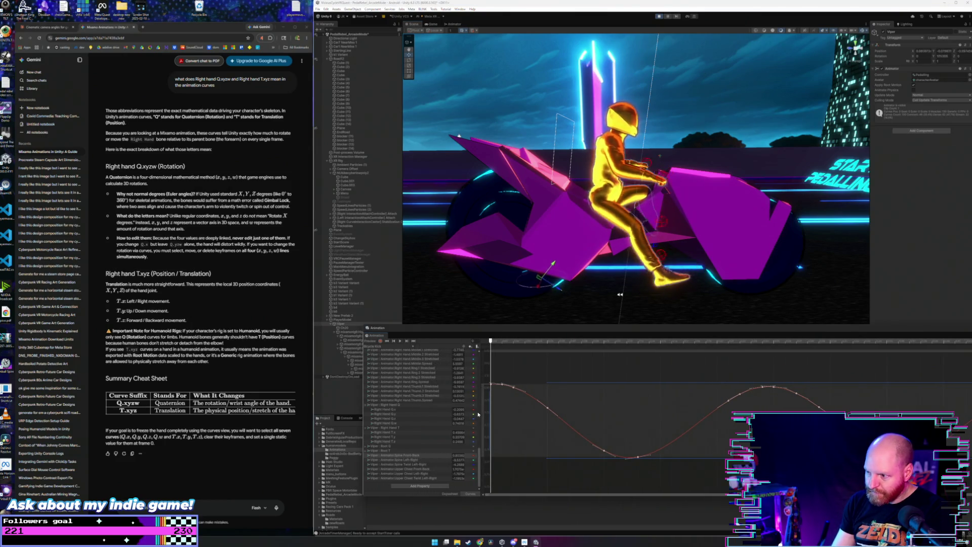
{"action": "left_click", "coordinate": [434, 471]}
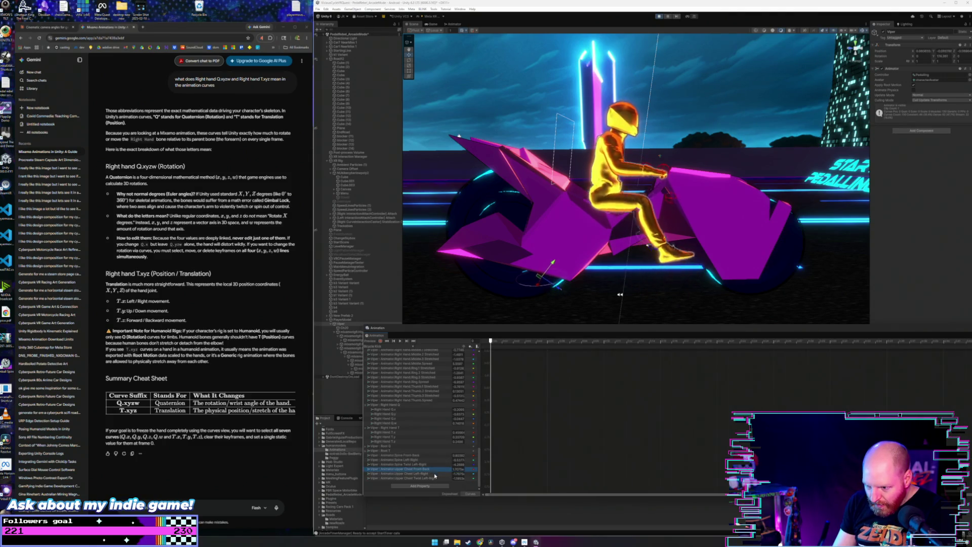
{"action": "left_click", "coordinate": [434, 474]}
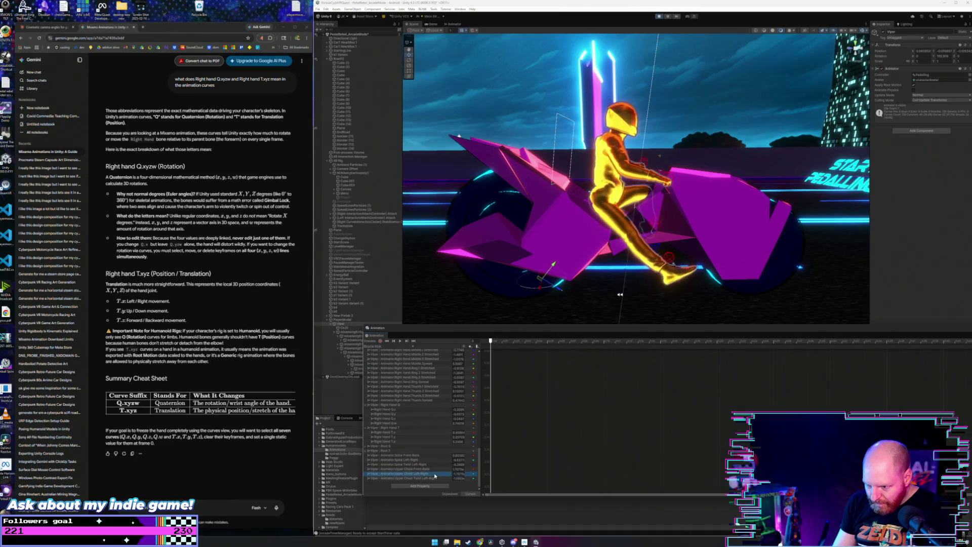
{"action": "key", "text": "Up"}
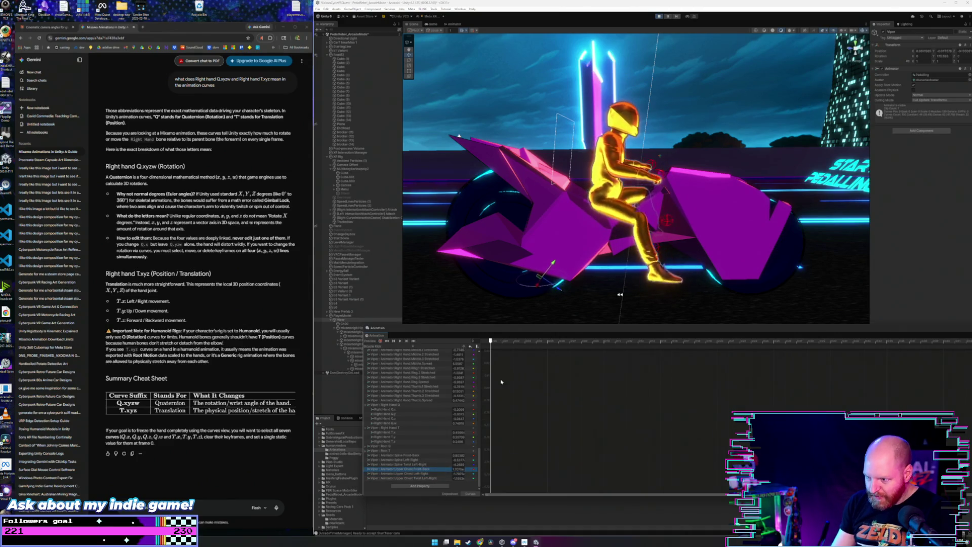
{"action": "key", "text": "Caps_Lock"}
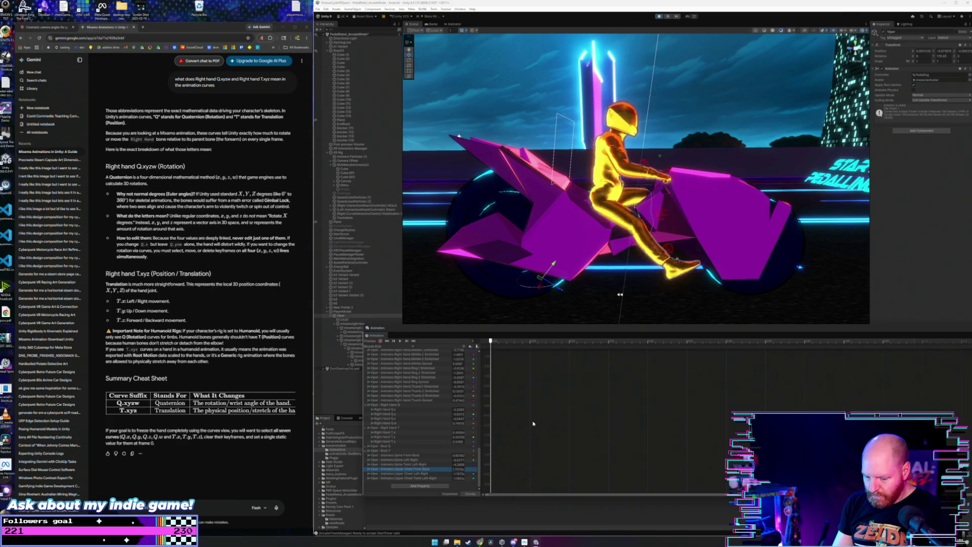
{"action": "key", "text": "Caps_Lock"}
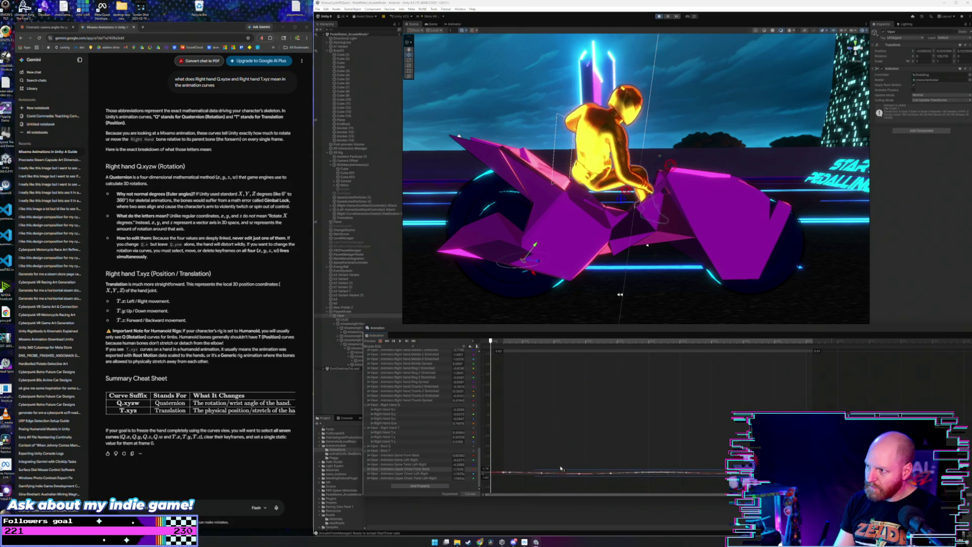
{"action": "mouse_move", "coordinate": [608, 233]}
{"action": "left_mouse_down"}
{"action": "mouse_move", "coordinate": [555, 233]}
{"action": "mouse_move", "coordinate": [551, 219]}
{"action": "mouse_move", "coordinate": [520, 217]}
{"action": "left_mouse_up"}
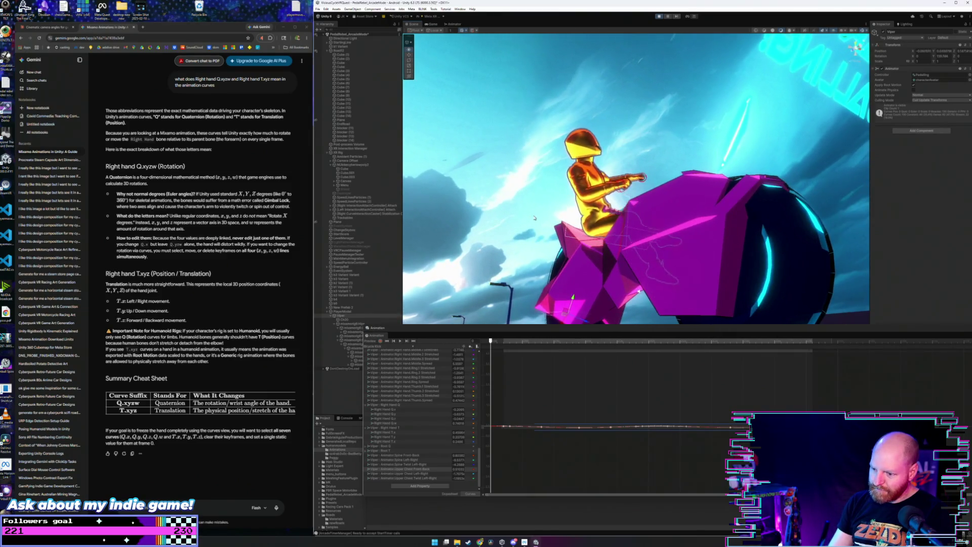
Step: Set the Spine Front-Back curve's keys to Flat and raise its value
{"action": "left_click", "coordinate": [375, 469]}
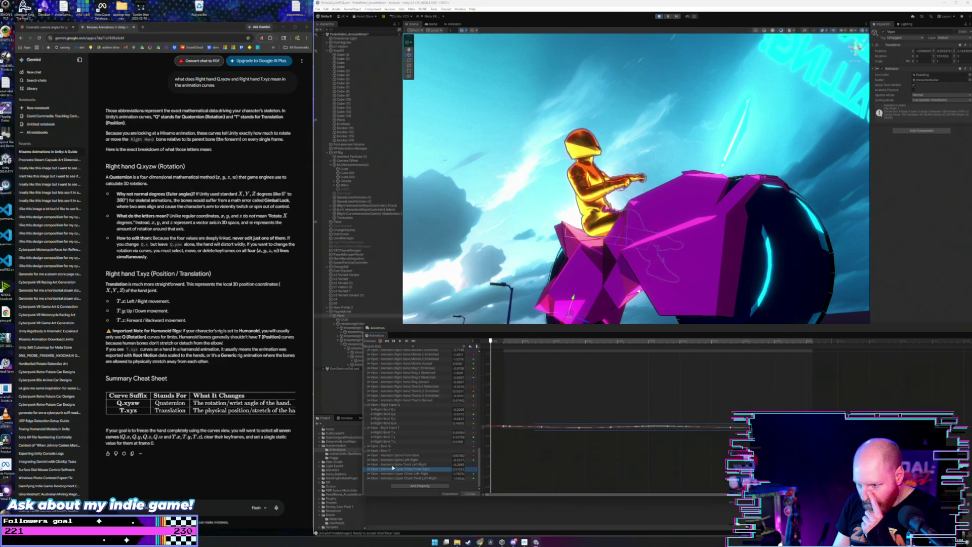
{"action": "left_click", "coordinate": [388, 456]}
{"action": "left_click", "coordinate": [569, 421]}
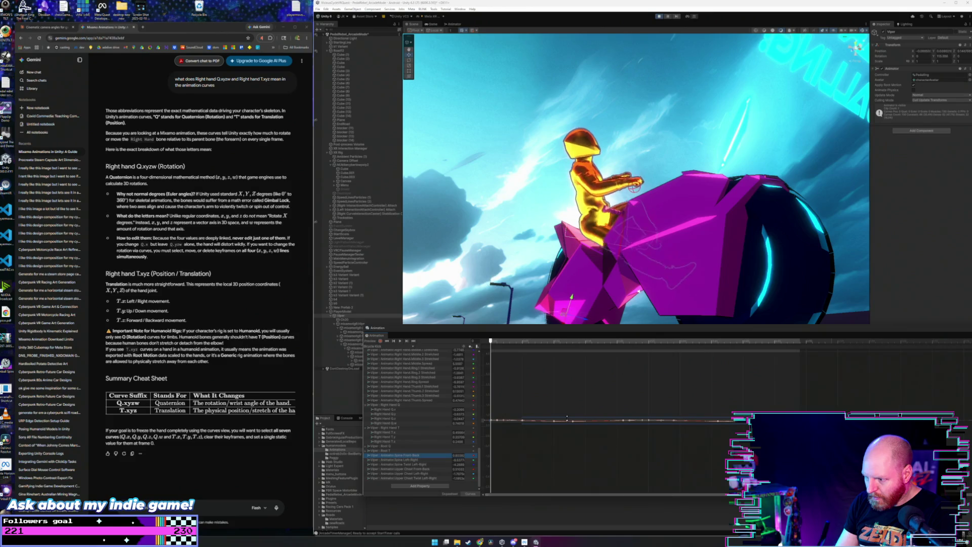
{"action": "left_click_drag", "start_coordinate": [569, 421], "coordinate": [567, 411]}
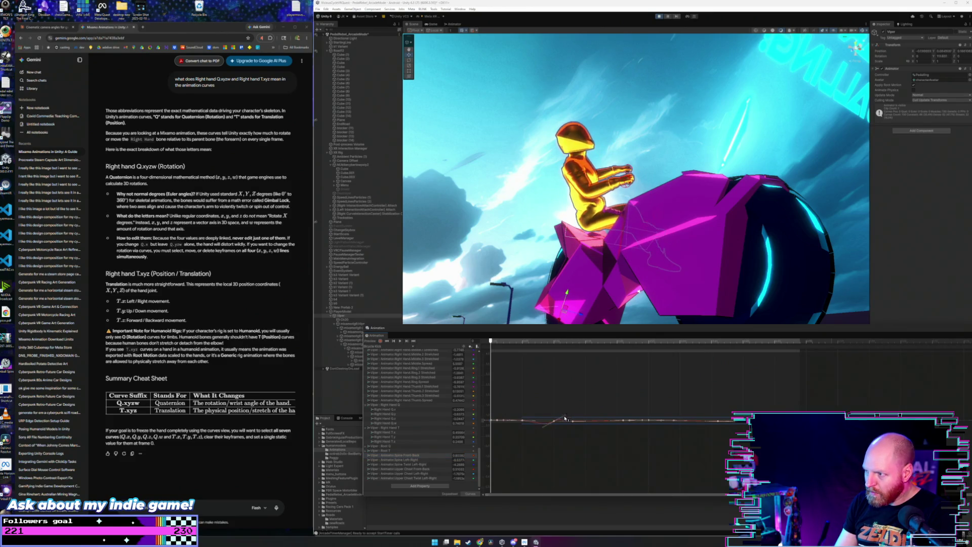
{"action": "left_click", "coordinate": [551, 419]}
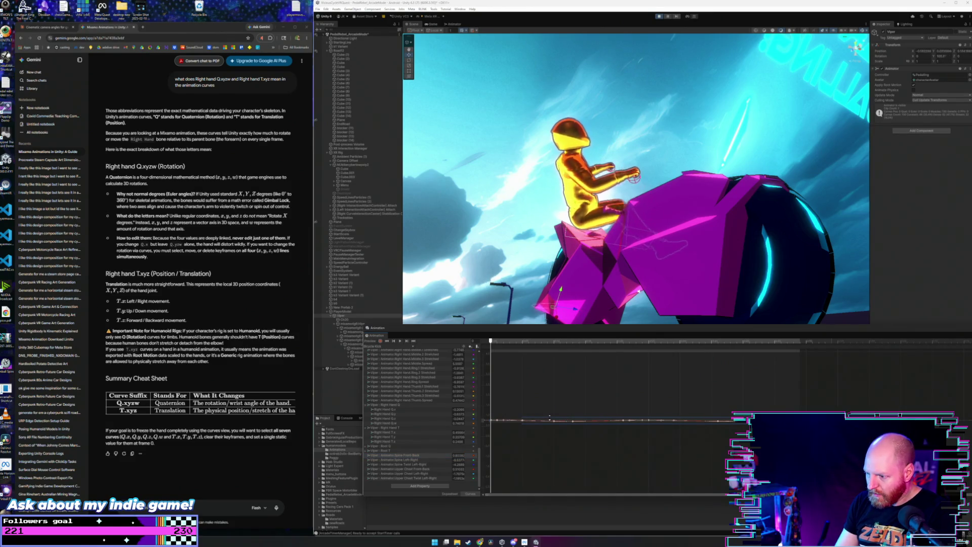
{"action": "left_click_drag", "start_coordinate": [551, 421], "coordinate": [547, 404]}
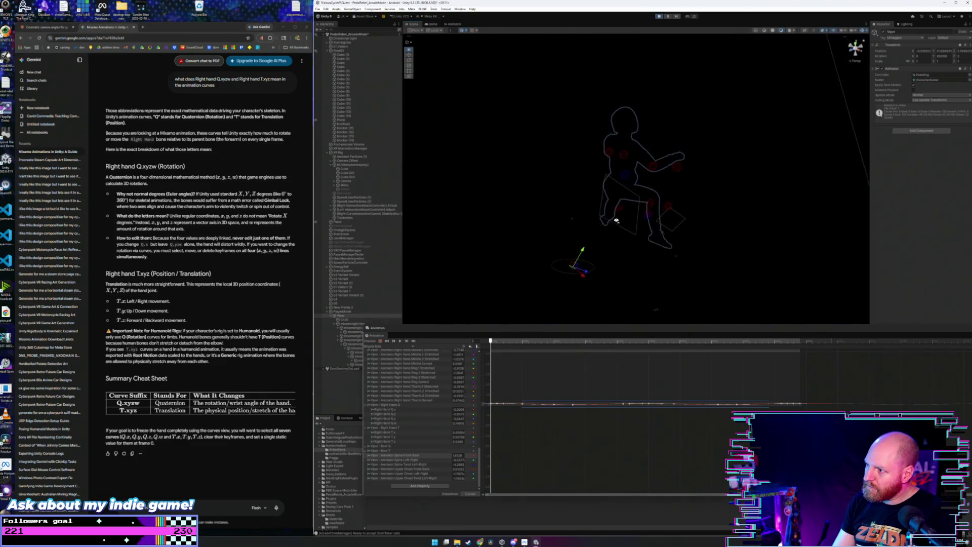
{"action": "left_click_drag", "start_coordinate": [584, 226], "coordinate": [577, 226]}
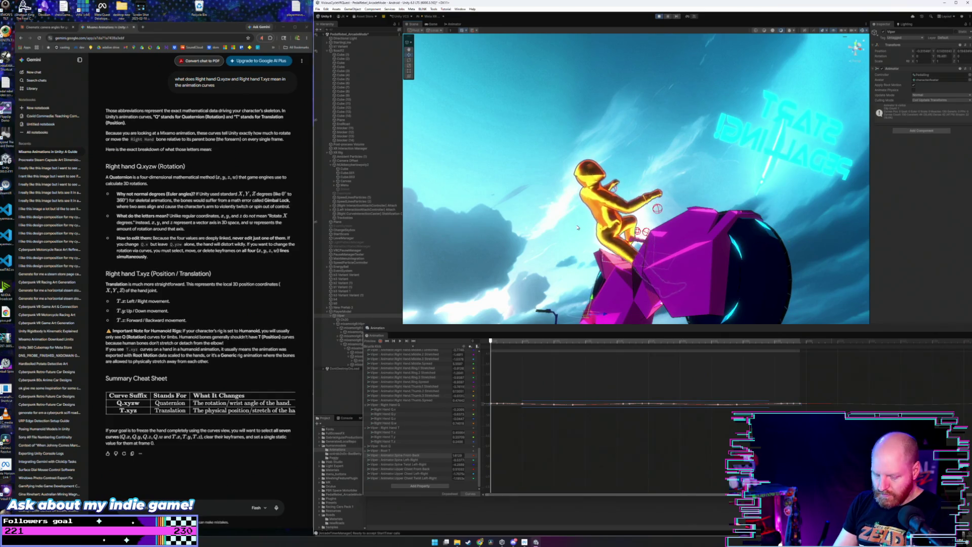
{"action": "mouse_move", "coordinate": [577, 226]}
{"action": "left_mouse_down"}
{"action": "mouse_move", "coordinate": [560, 226]}
{"action": "mouse_move", "coordinate": [616, 207]}
{"action": "mouse_move", "coordinate": [610, 199]}
{"action": "left_mouse_up"}
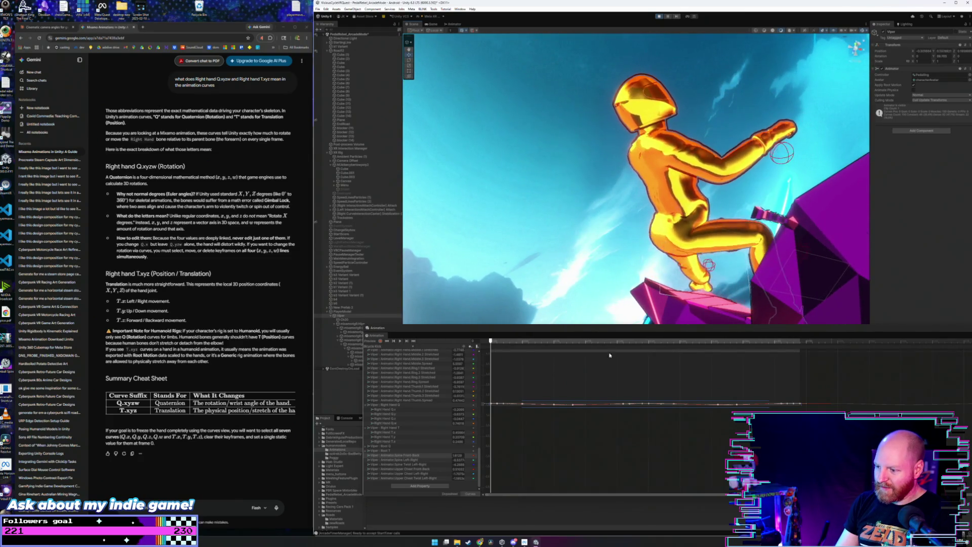
Step: Lower the flat Spine Front-Back curve to about 0.81 and run the game to check posture
{"action": "left_click", "coordinate": [567, 404]}
{"action": "key", "text": "f"}
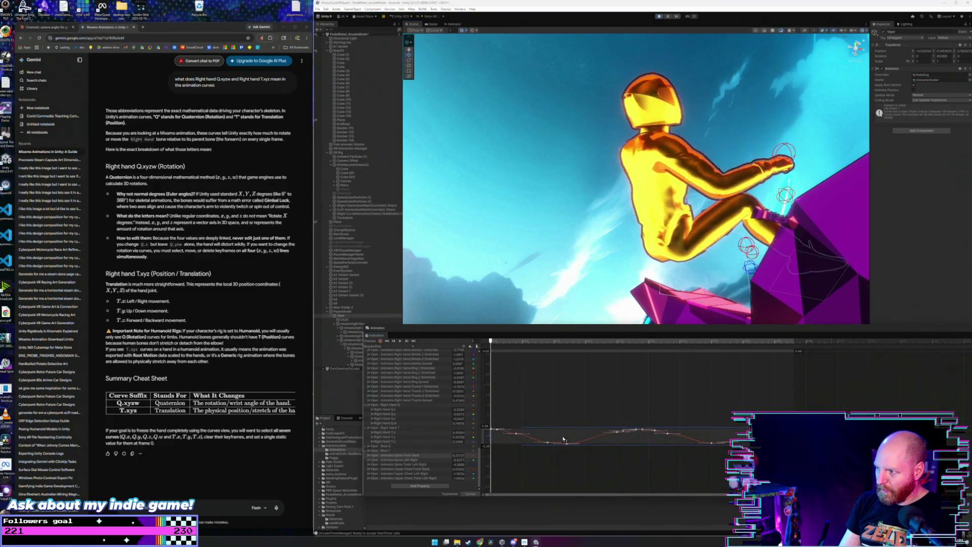
{"action": "mouse_move", "coordinate": [615, 253]}
{"action": "left_mouse_down"}
{"action": "mouse_move", "coordinate": [597, 279]}
{"action": "mouse_move", "coordinate": [561, 287]}
{"action": "left_mouse_up"}
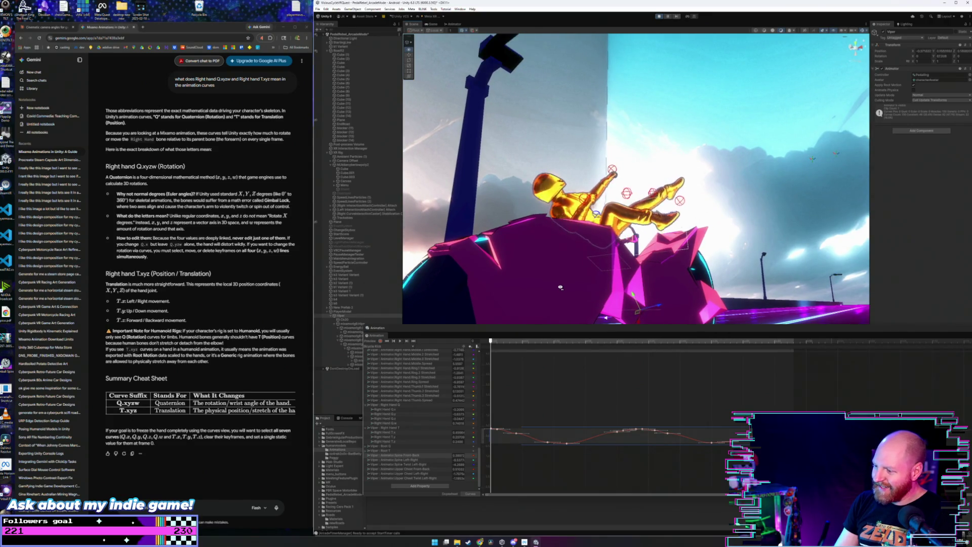
{"action": "left_click_drag", "start_coordinate": [561, 287], "coordinate": [533, 288]}
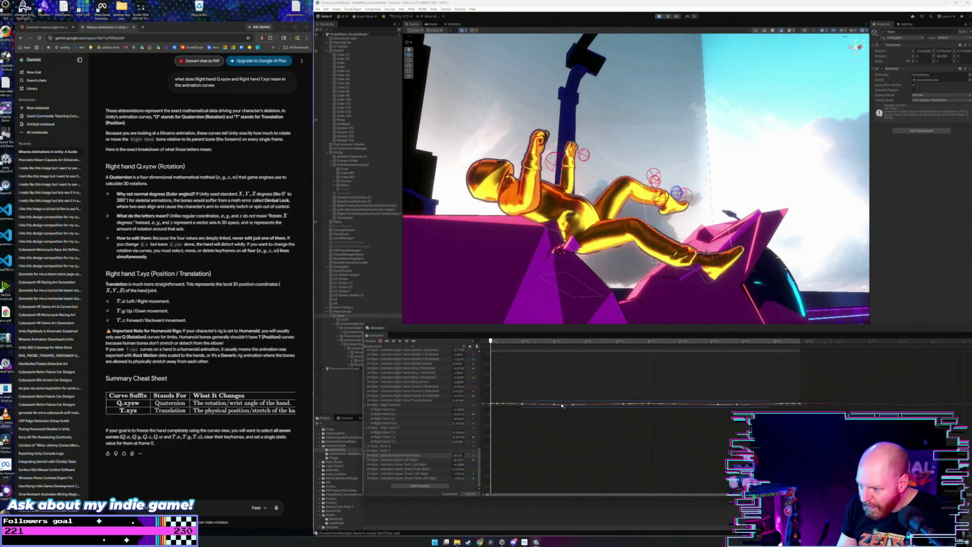
{"action": "left_click_drag", "start_coordinate": [564, 406], "coordinate": [559, 436]}
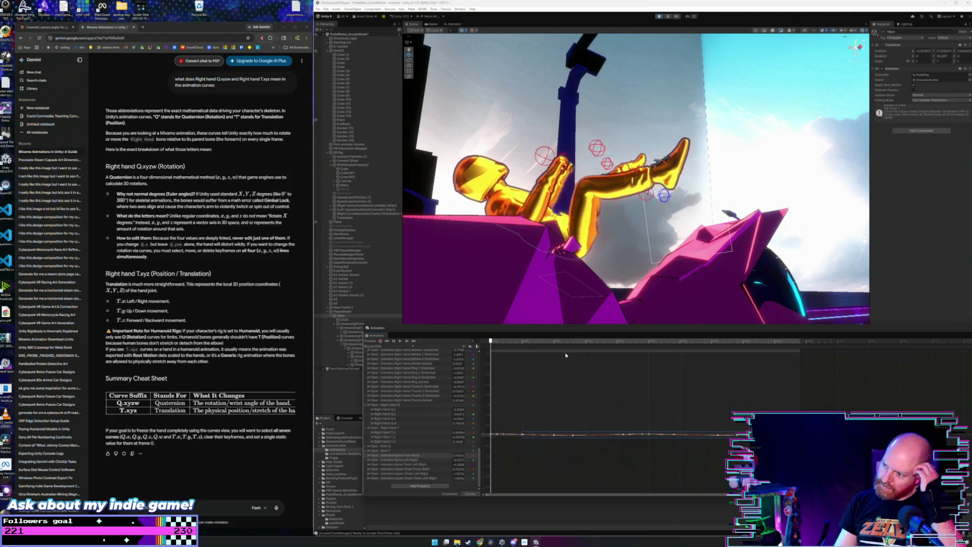
{"action": "left_click", "coordinate": [659, 17]}
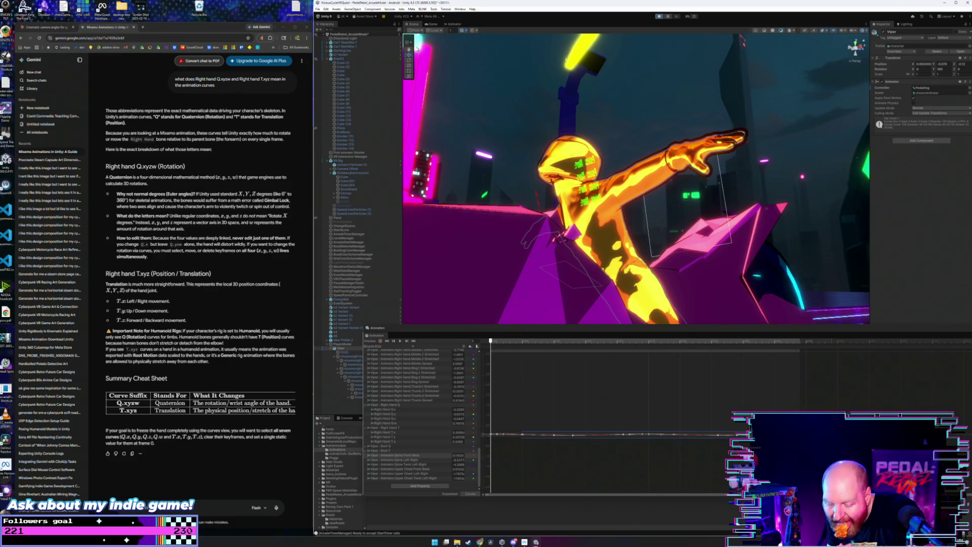
Step: Ask Gemini how to edit the animation with real-time updates in Unity, then return to the Scene view
{"action": "left_click", "coordinate": [203, 486]}
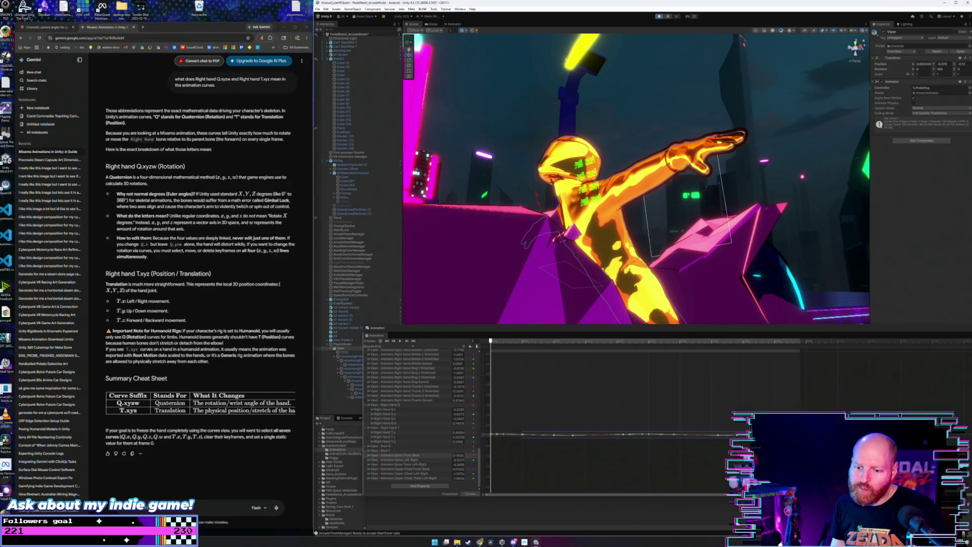
{"action": "type", "text": "I"}
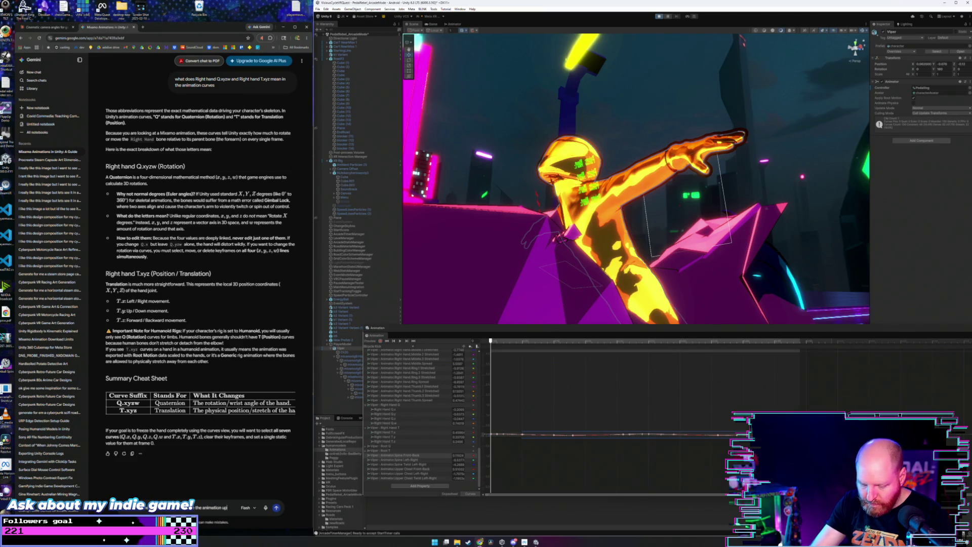
{"action": "type", "text": "date in real time"}
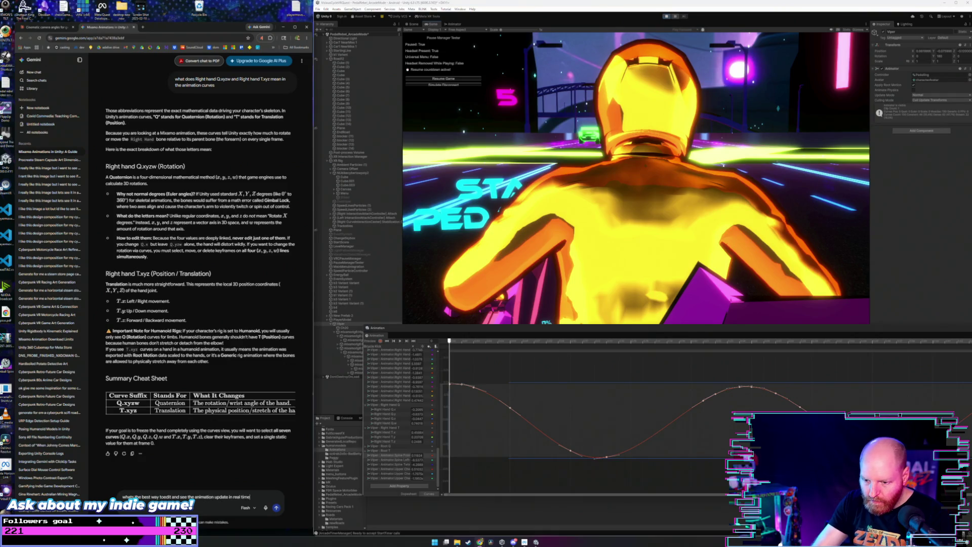
{"action": "type", "text": "? in unity"}
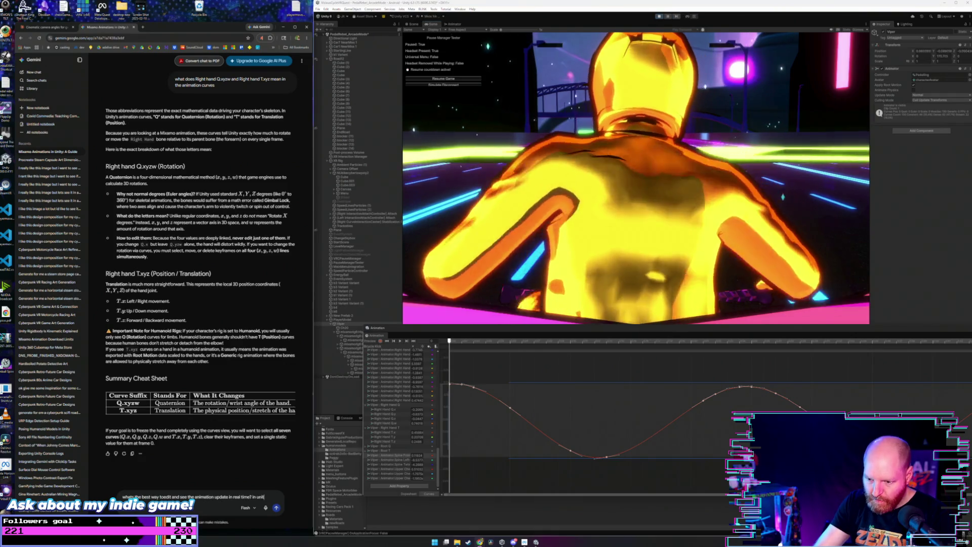
{"action": "key", "text": "Return"}
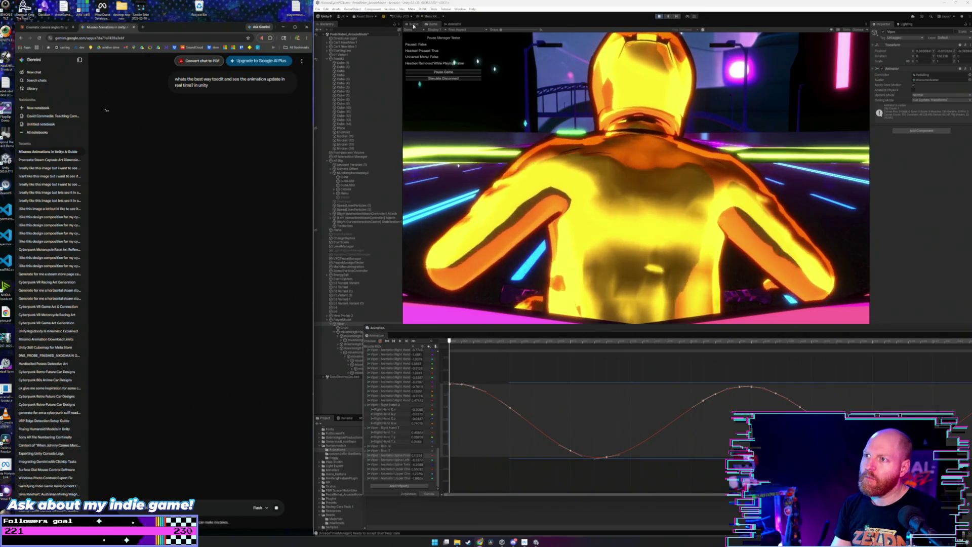
{"action": "left_click", "coordinate": [414, 24]}
{"action": "mouse_move", "coordinate": [547, 206]}
{"action": "left_mouse_down"}
{"action": "mouse_move", "coordinate": [597, 219]}
{"action": "mouse_move", "coordinate": [651, 213]}
{"action": "mouse_move", "coordinate": [770, 229]}
{"action": "left_mouse_up"}
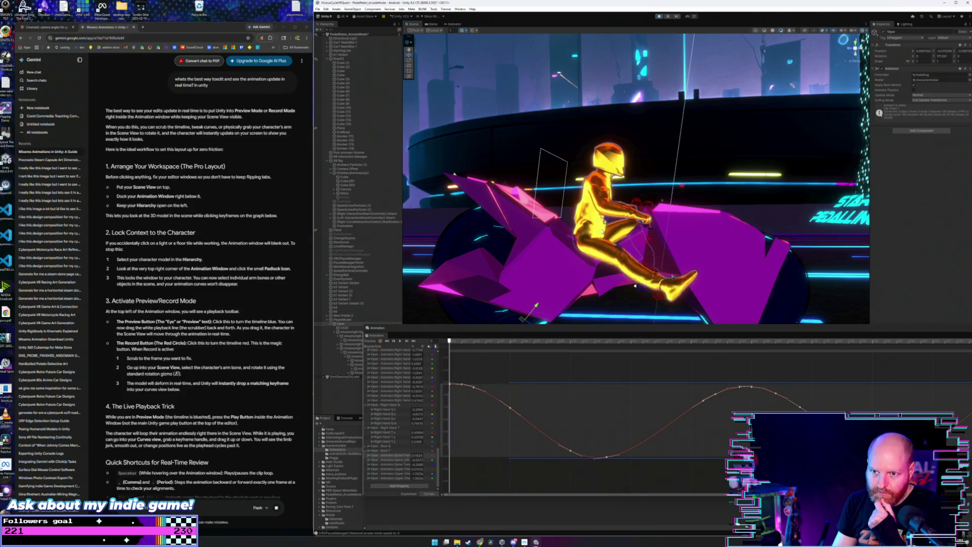
Step: Dock the Animation curves in the bottom panel and enlarge it, reviewing Gemini's blue-timeline tip
{"action": "mouse_move", "coordinate": [374, 328]}
{"action": "left_mouse_down"}
{"action": "mouse_move", "coordinate": [390, 422]}
{"action": "mouse_move", "coordinate": [399, 421]}
{"action": "left_mouse_up"}
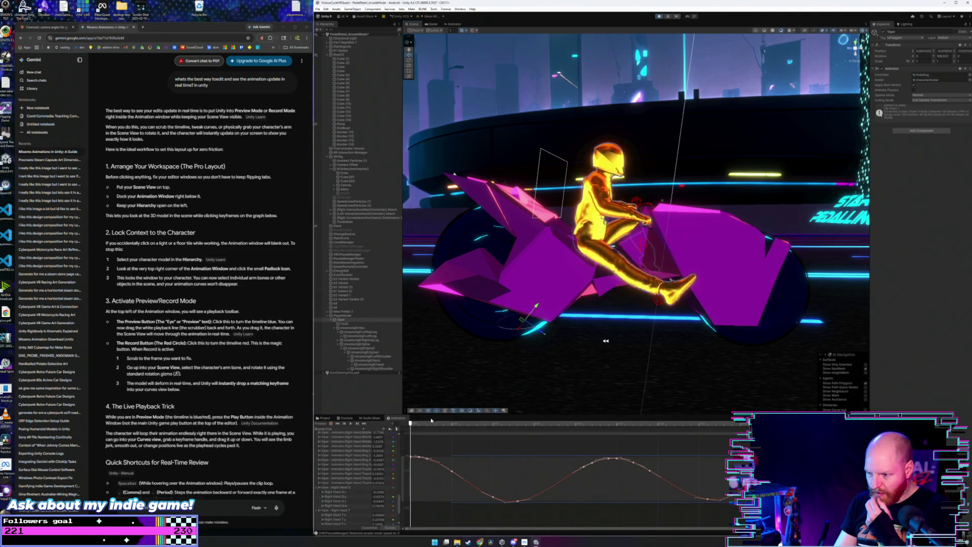
{"action": "left_click_drag", "start_coordinate": [432, 415], "coordinate": [431, 388]}
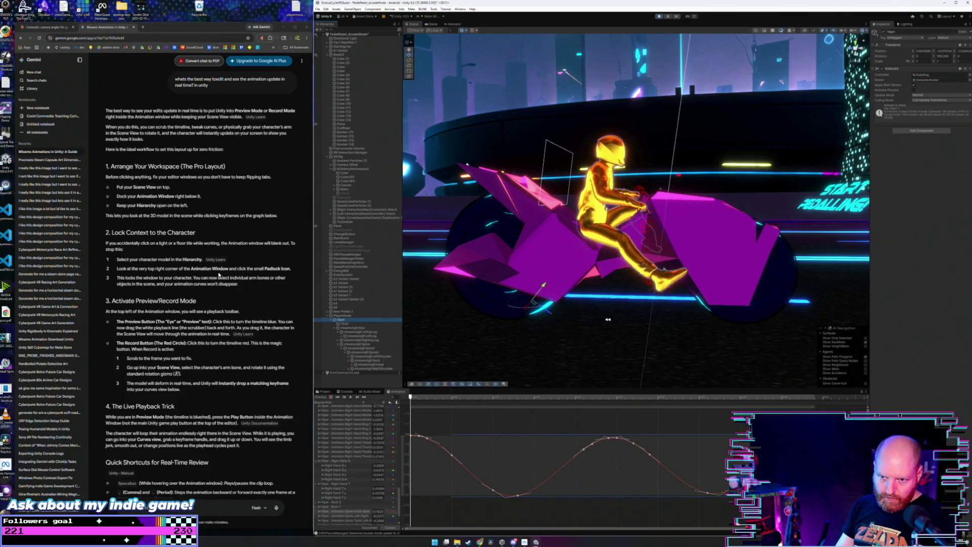
{"action": "scroll", "coordinate": [219, 274], "scroll_direction": "down", "scroll_amount": 1}
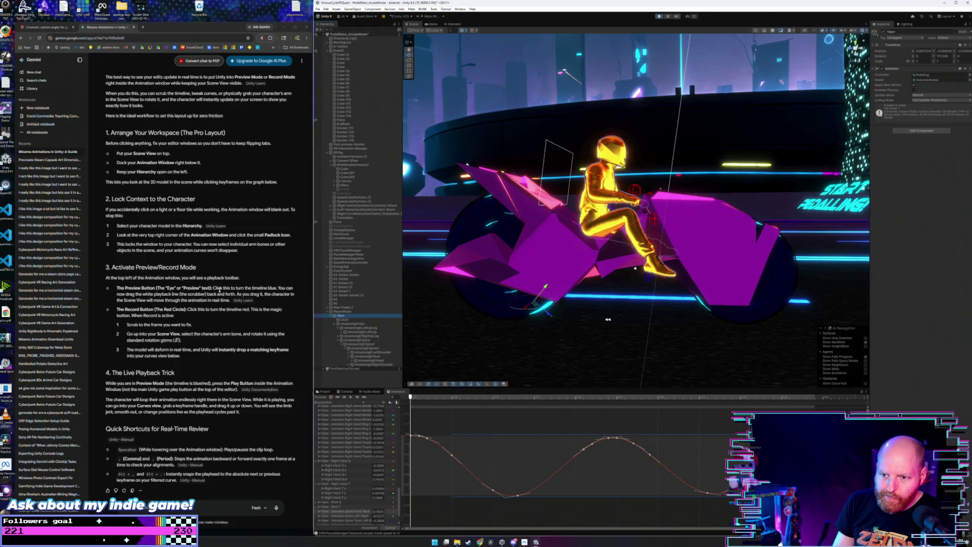
{"action": "left_click_drag", "start_coordinate": [214, 287], "coordinate": [289, 290]}
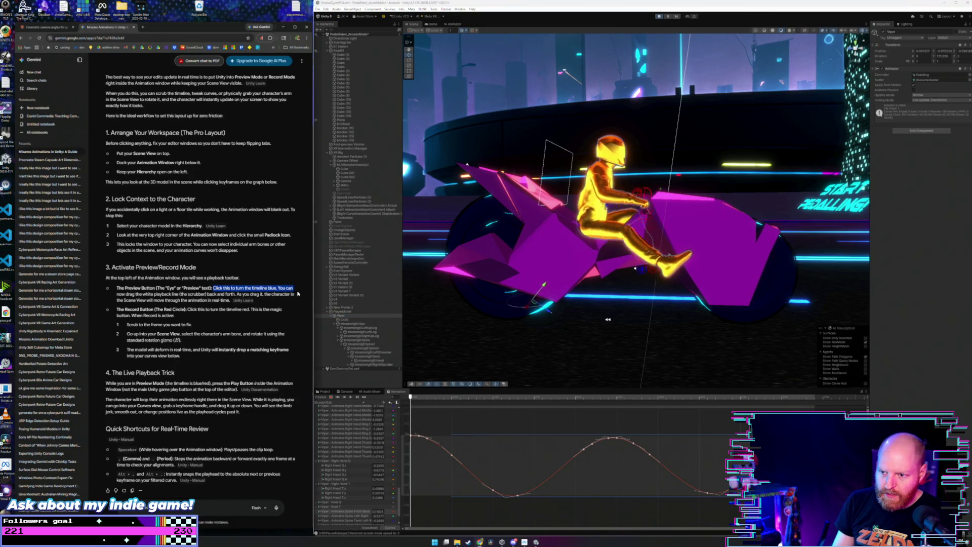
{"action": "left_click", "coordinate": [277, 288]}
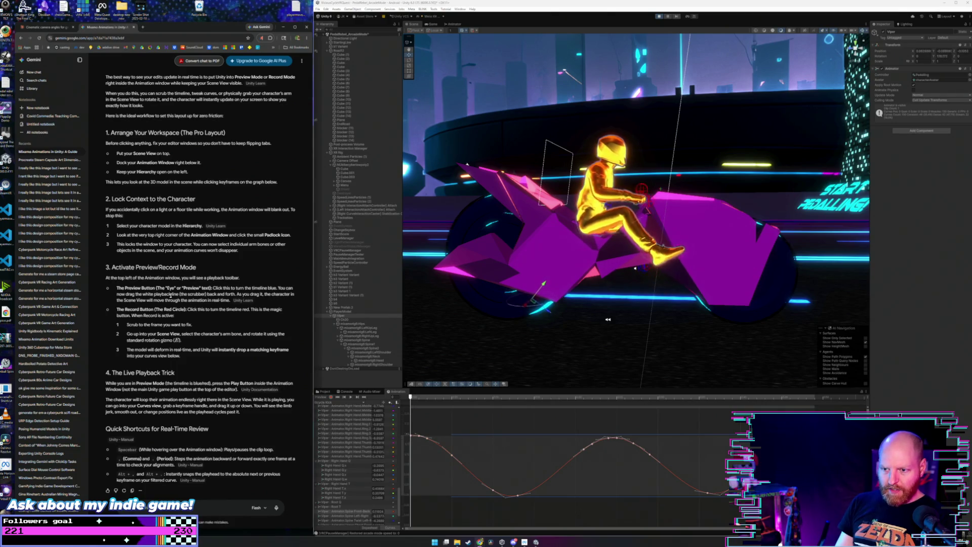
Step: Scrub the clip in Preview to compare lying-back and upright poses, then turn Preview off
{"action": "mouse_move", "coordinate": [409, 398]}
{"action": "left_mouse_down"}
{"action": "mouse_move", "coordinate": [645, 404]}
{"action": "mouse_move", "coordinate": [532, 424]}
{"action": "mouse_move", "coordinate": [410, 417]}
{"action": "left_mouse_up"}
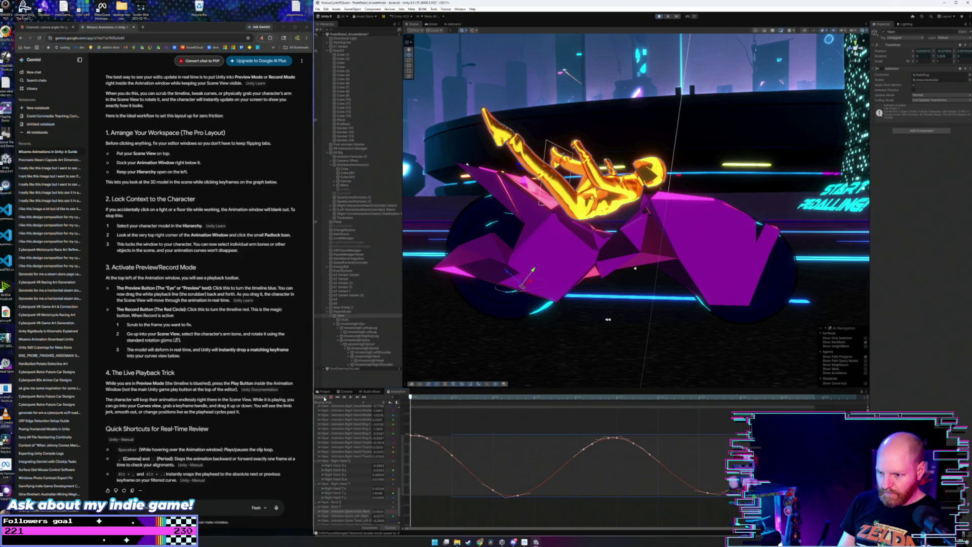
{"action": "left_click", "coordinate": [323, 398]}
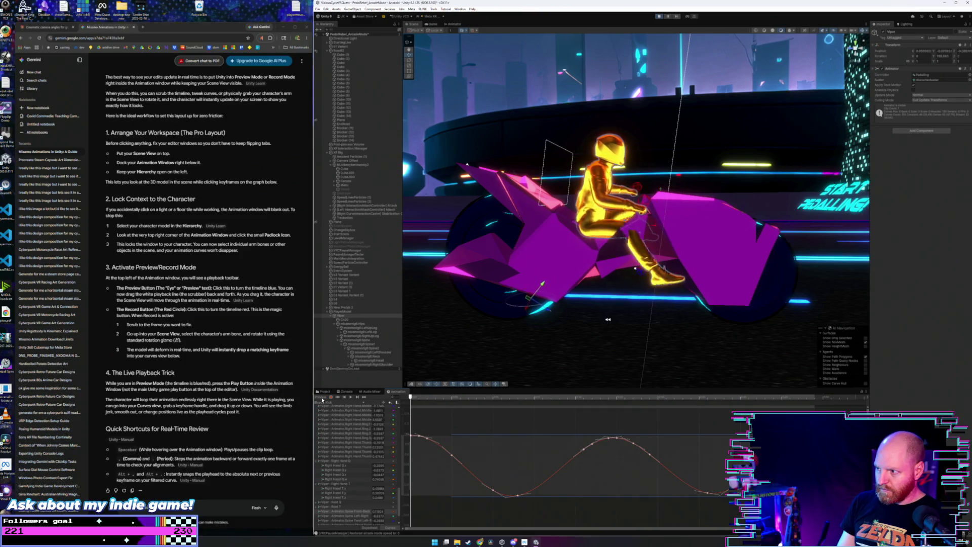
{"action": "left_click_drag", "start_coordinate": [437, 398], "coordinate": [592, 399]}
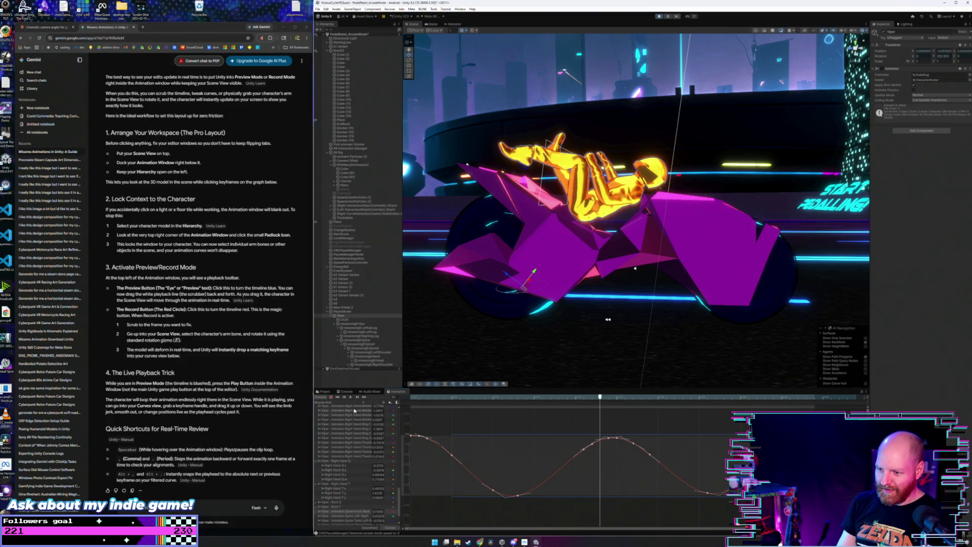
{"action": "left_click", "coordinate": [320, 399]}
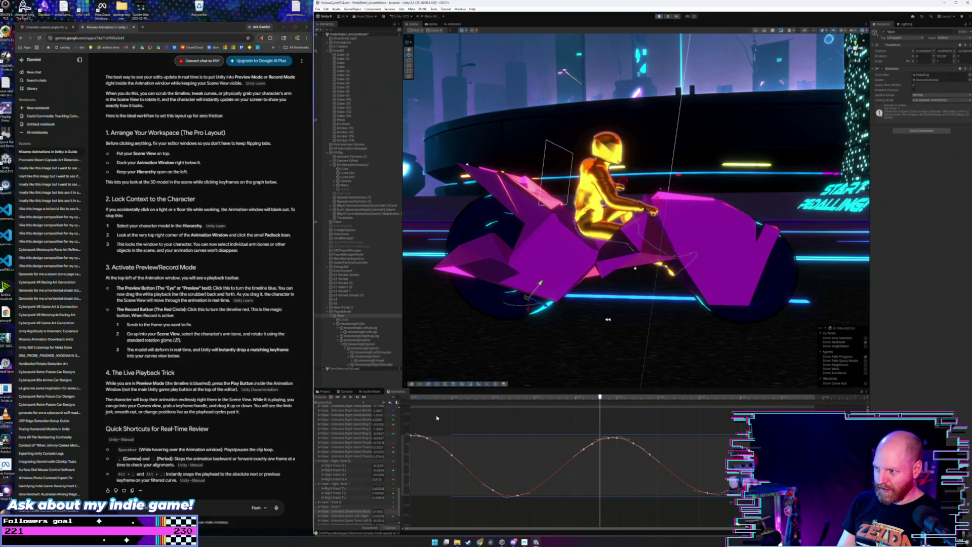
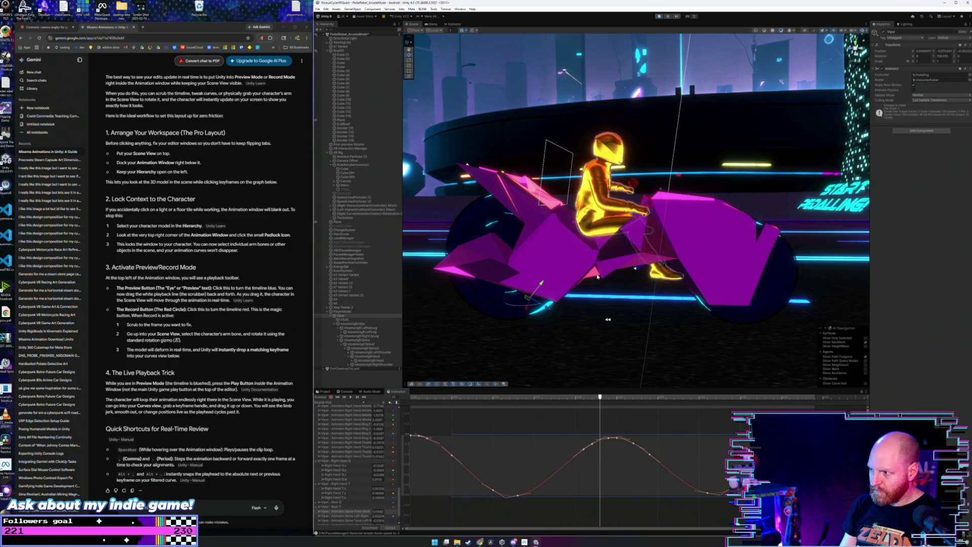
Step: Orbit the scene camera in close on the rider, then stop and restart the game
{"action": "mouse_move", "coordinate": [600, 269]}
{"action": "left_mouse_down"}
{"action": "mouse_move", "coordinate": [534, 322]}
{"action": "mouse_move", "coordinate": [650, 36]}
{"action": "left_mouse_up"}
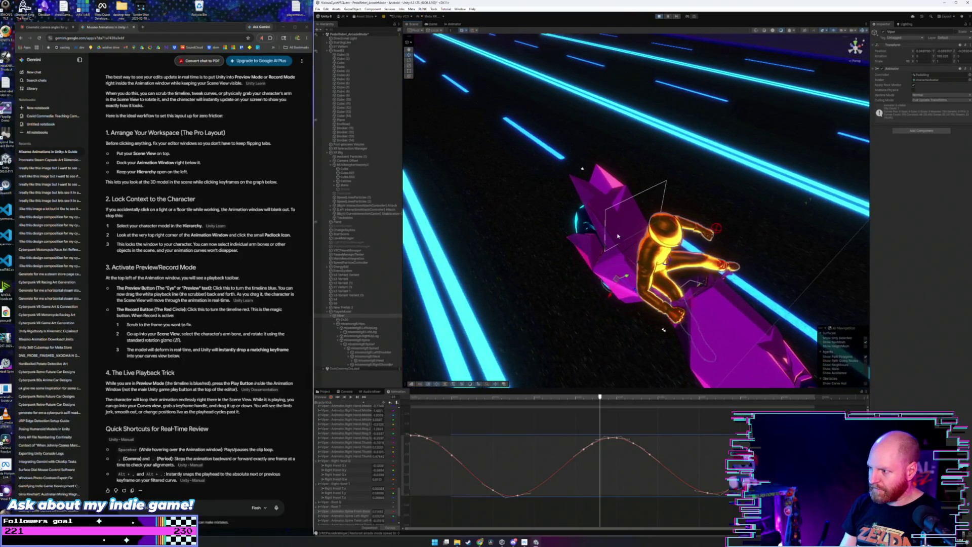
{"action": "left_click", "coordinate": [659, 16]}
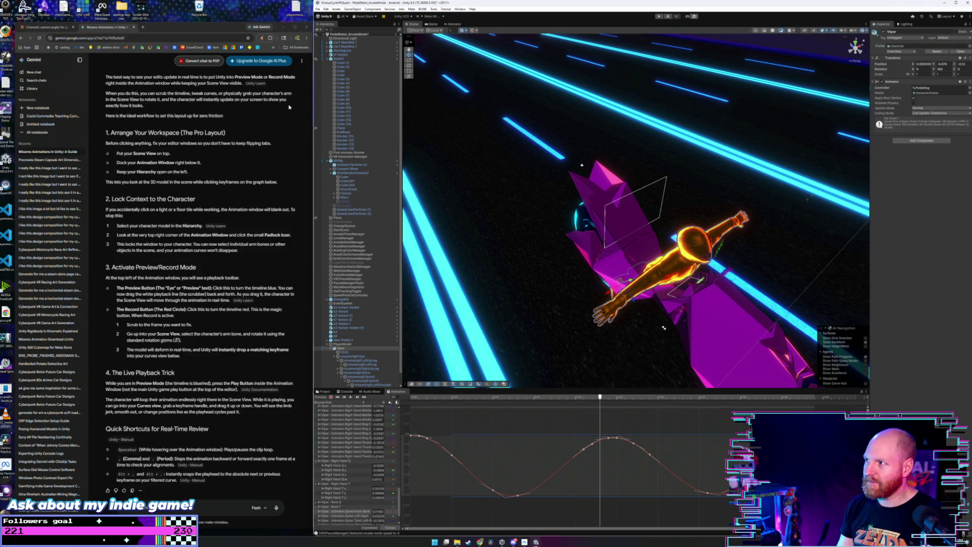
{"action": "left_click", "coordinate": [658, 16]}
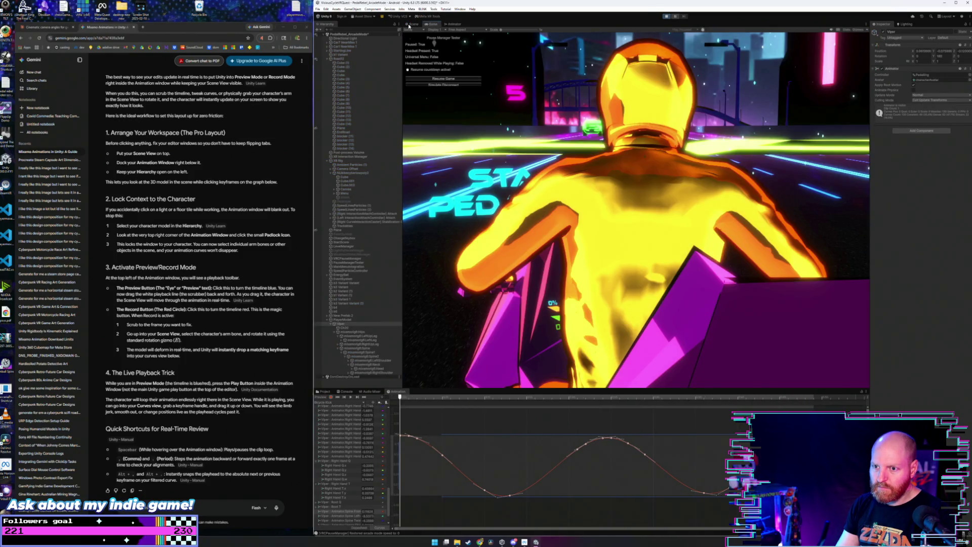
Step: Return to the Scene view and orbit to a low side-on view of the rider
{"action": "left_click", "coordinate": [413, 24]}
{"action": "mouse_move", "coordinate": [532, 113]}
{"action": "left_mouse_down"}
{"action": "mouse_move", "coordinate": [695, 147]}
{"action": "mouse_move", "coordinate": [675, 171]}
{"action": "mouse_move", "coordinate": [674, 158]}
{"action": "mouse_move", "coordinate": [716, 141]}
{"action": "mouse_move", "coordinate": [708, 143]}
{"action": "left_mouse_up"}
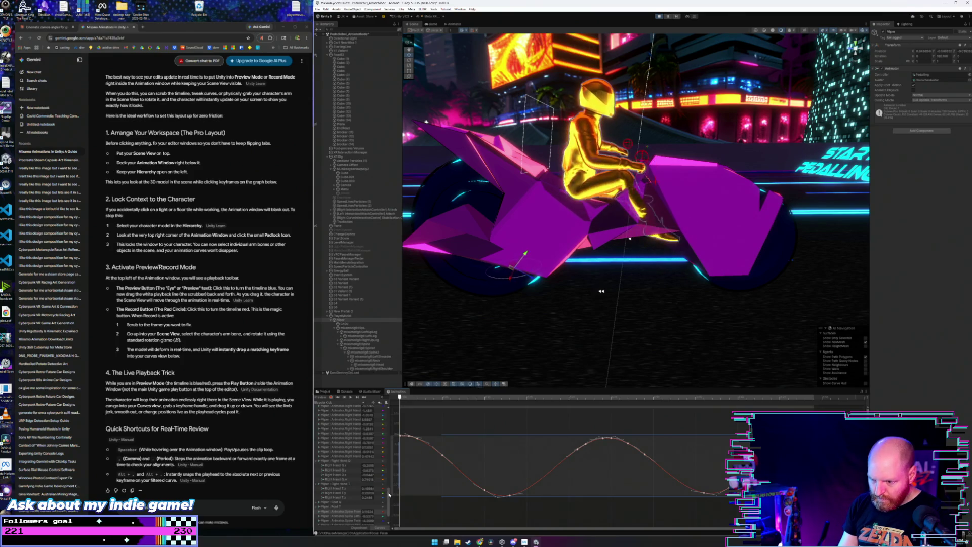
Step: Pan the curve graph, restart the game and watch the pedaling from behind the rider
{"action": "scroll", "coordinate": [389, 495], "scroll_direction": "down", "scroll_amount": 2}
{"action": "left_click_drag", "start_coordinate": [478, 455], "coordinate": [501, 523]}
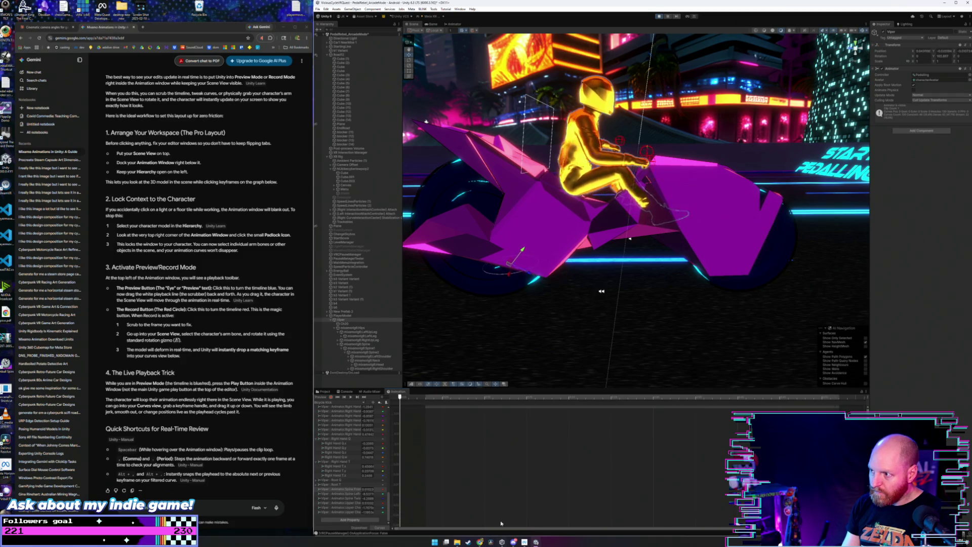
{"action": "scroll", "coordinate": [527, 261], "scroll_direction": "up", "scroll_amount": 5}
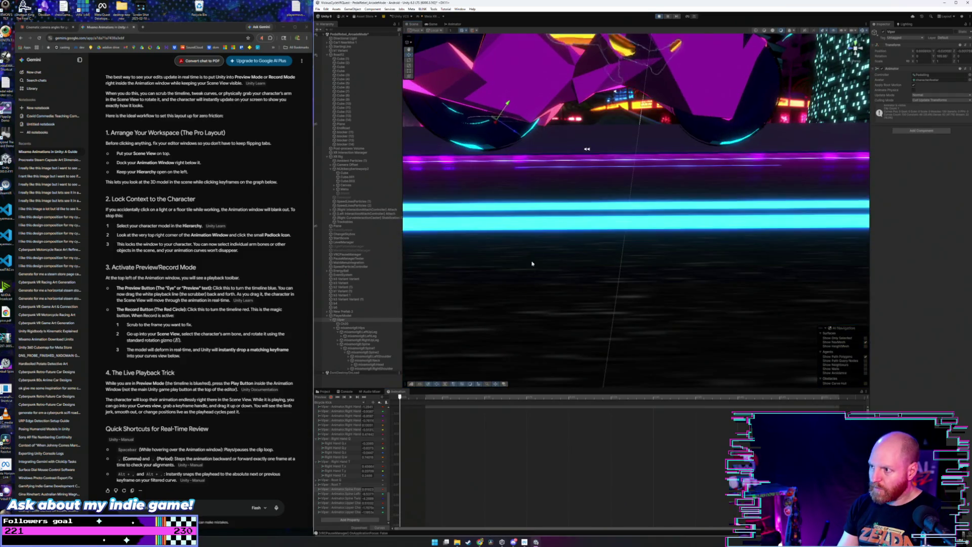
{"action": "scroll", "coordinate": [533, 263], "scroll_direction": "down", "scroll_amount": 5}
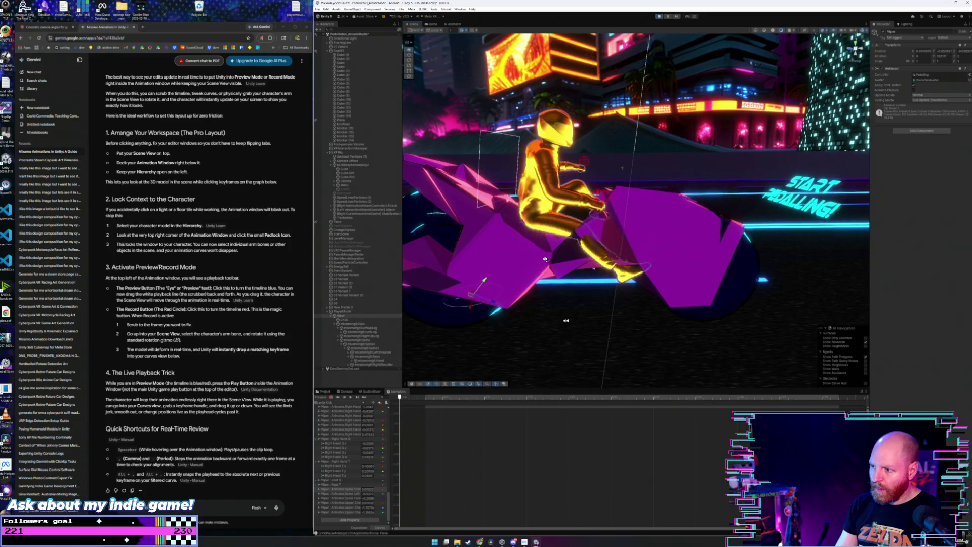
{"action": "scroll", "coordinate": [545, 260], "scroll_direction": "down", "scroll_amount": 5}
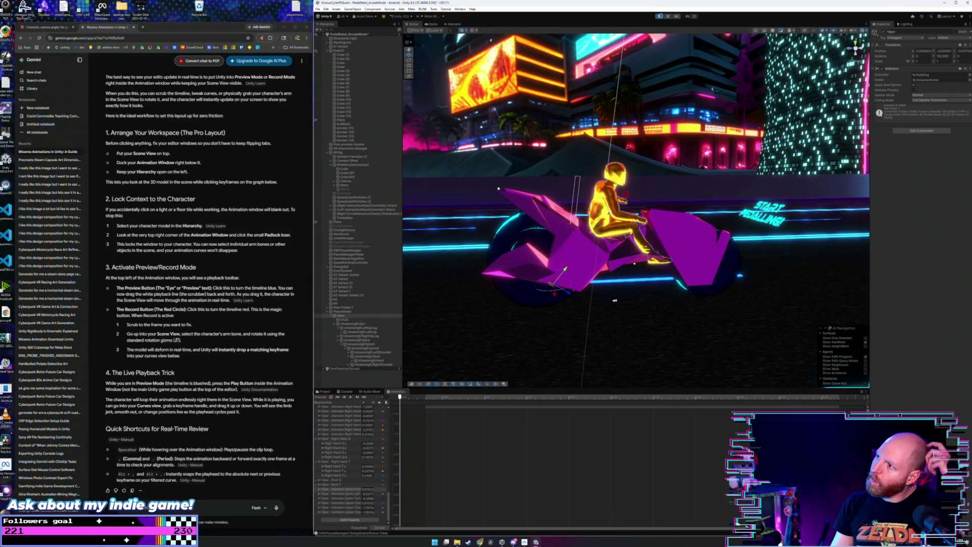
{"action": "key", "text": "ctrl+p"}
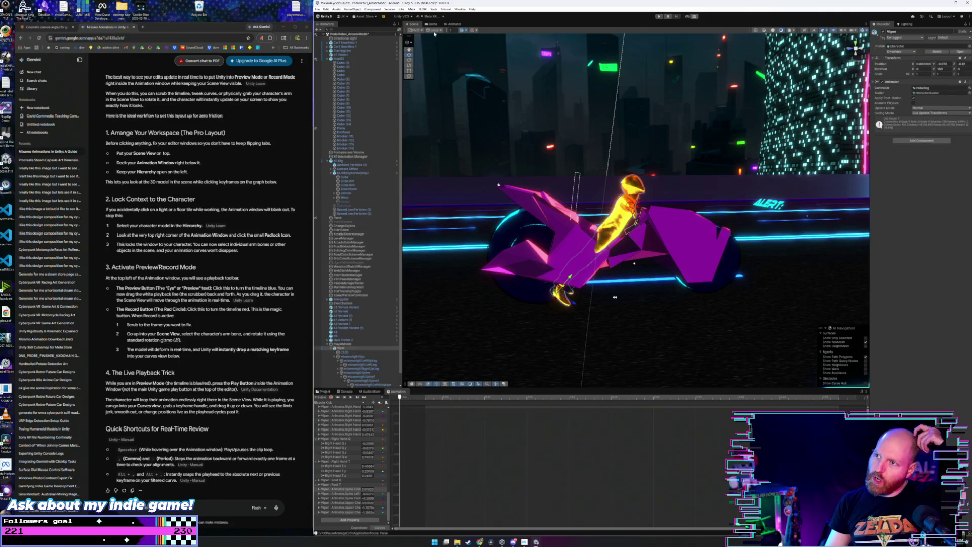
{"action": "left_click", "coordinate": [658, 15]}
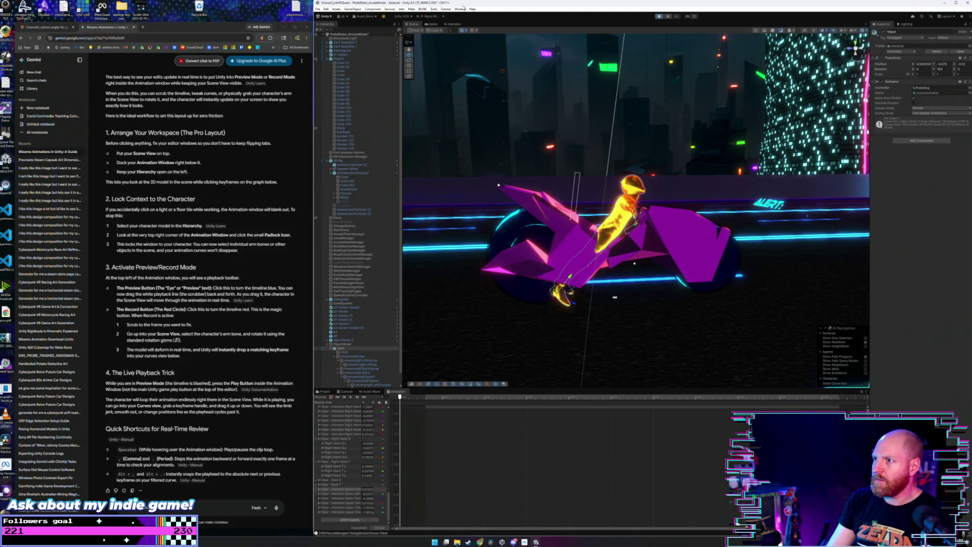
{"action": "left_click", "coordinate": [428, 24]}
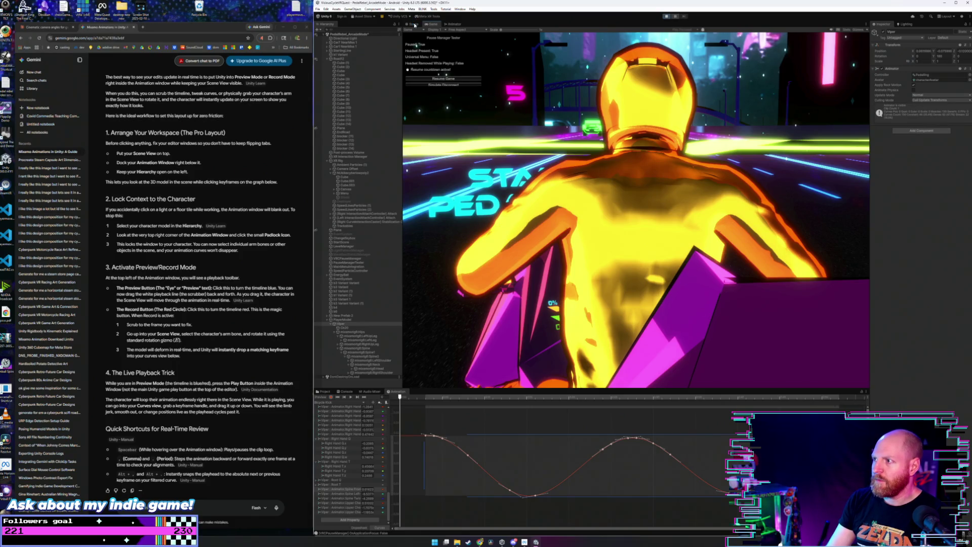
Step: Return to the Scene view and attempt File > Save while the game is still running
{"action": "left_click", "coordinate": [413, 24]}
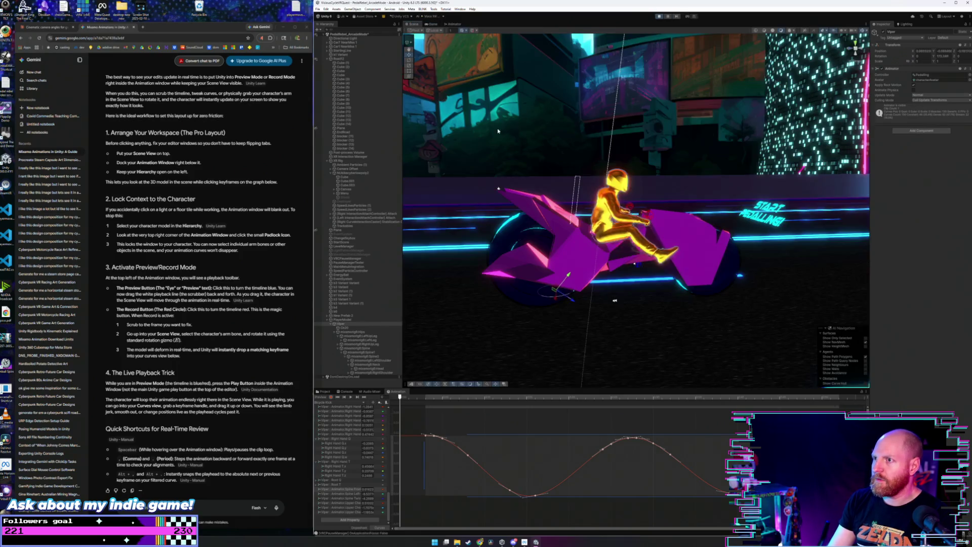
{"action": "scroll", "coordinate": [637, 210], "scroll_direction": "down", "scroll_amount": 2}
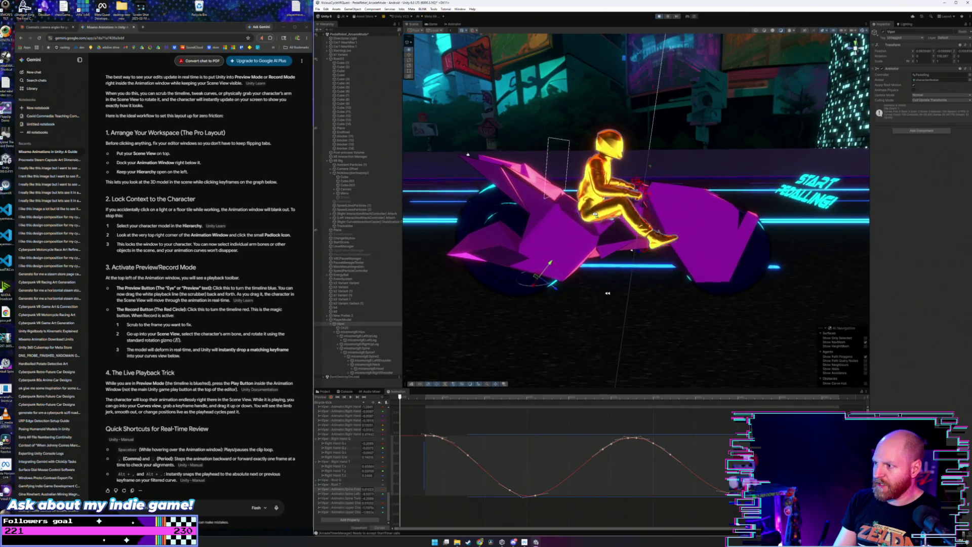
{"action": "left_click", "coordinate": [318, 9]}
{"action": "left_click", "coordinate": [330, 32]}
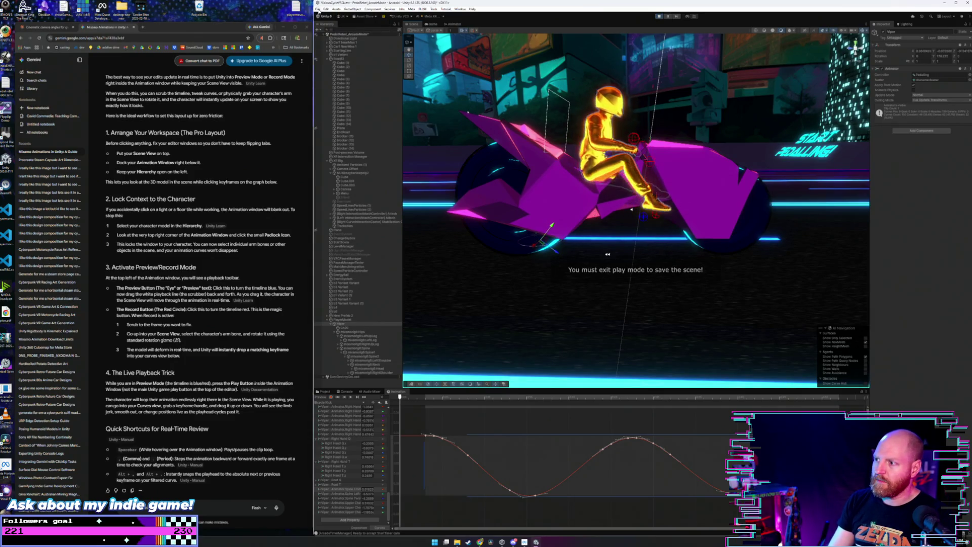
Step: Exit Play mode, save the scene and the project, then restart the game
{"action": "left_click", "coordinate": [661, 18]}
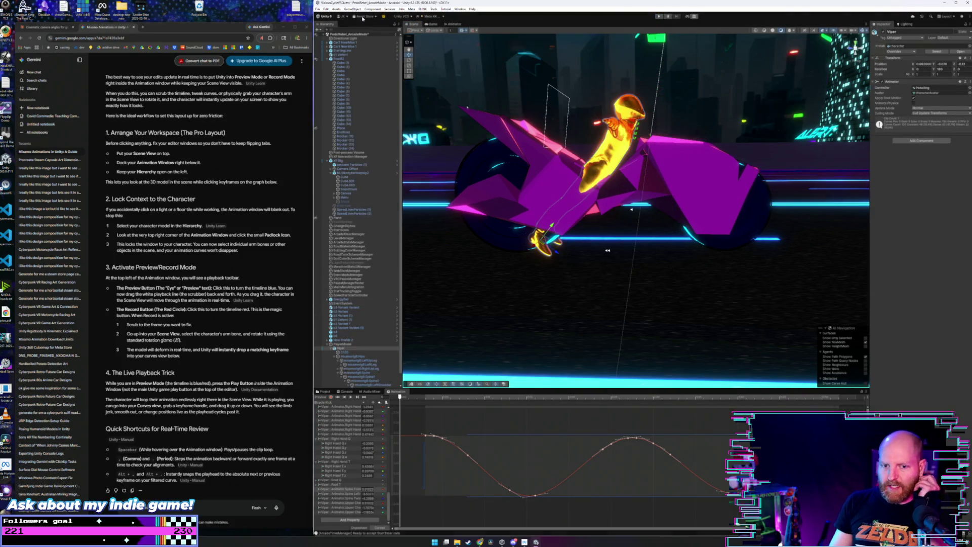
{"action": "left_click", "coordinate": [318, 9]}
{"action": "left_click", "coordinate": [338, 36]}
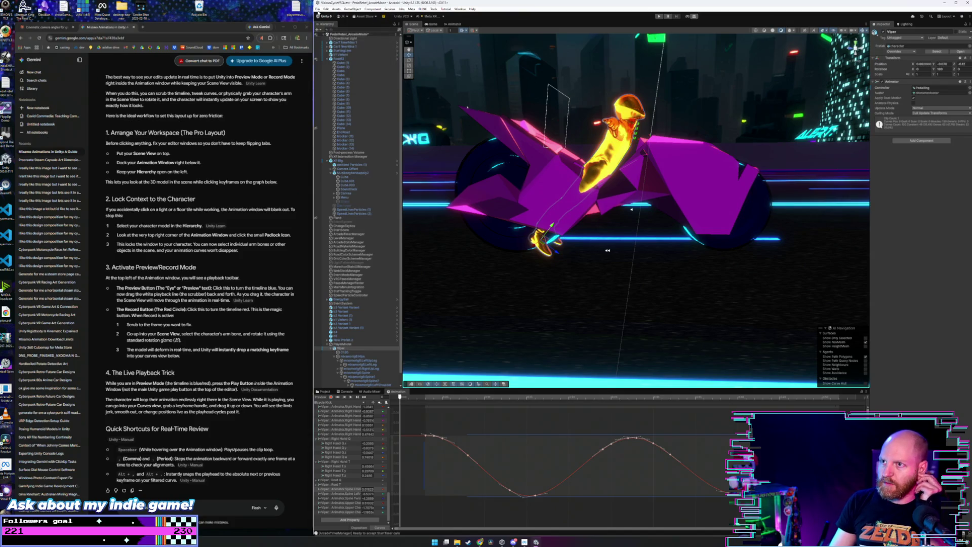
{"action": "left_click", "coordinate": [318, 9]}
{"action": "left_click", "coordinate": [350, 65]}
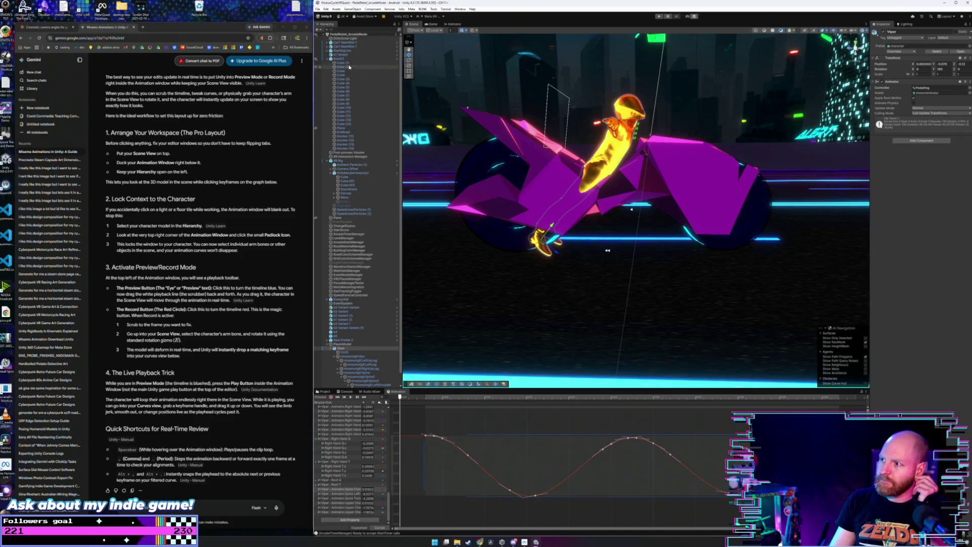
{"action": "left_click", "coordinate": [659, 17]}
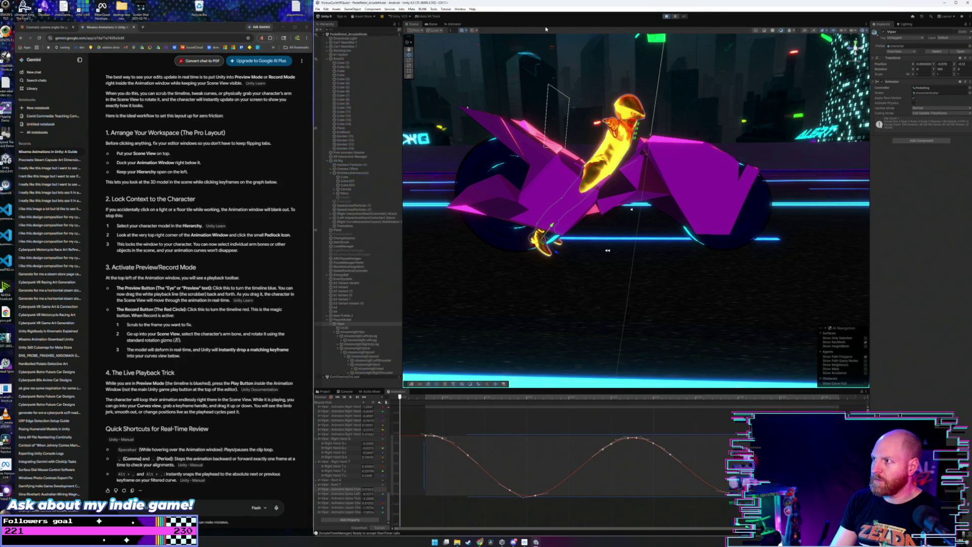
{"action": "left_click", "coordinate": [430, 24]}
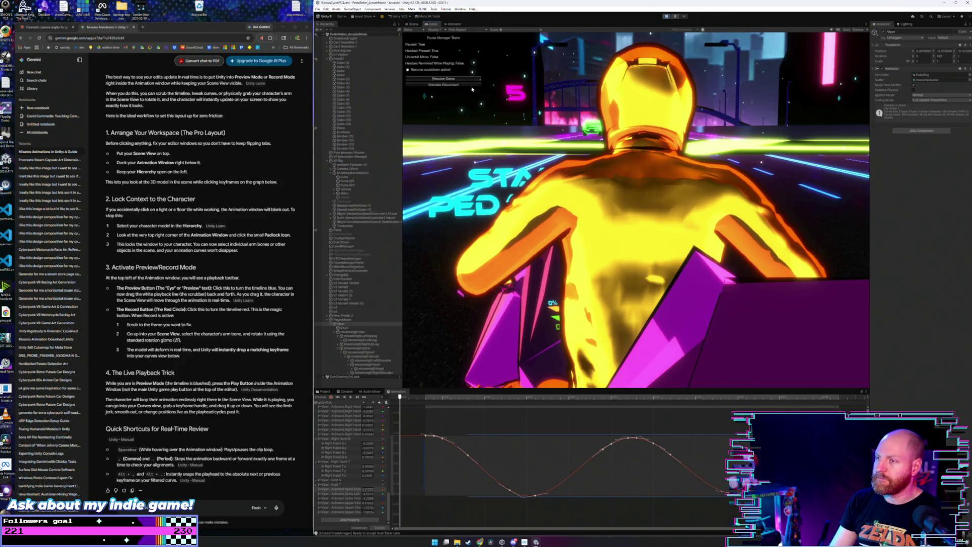
{"action": "left_click", "coordinate": [414, 24]}
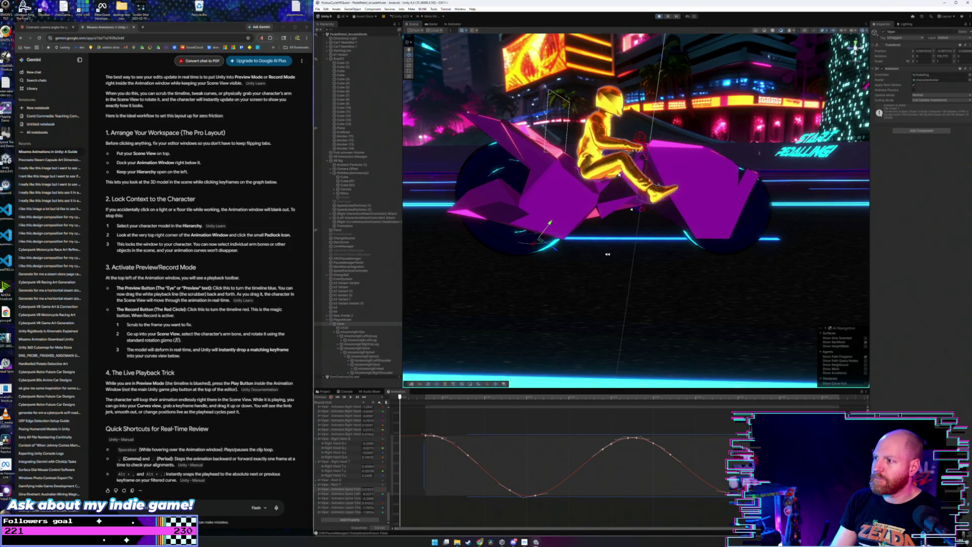
{"action": "scroll", "coordinate": [608, 254], "scroll_direction": "up", "scroll_amount": 10}
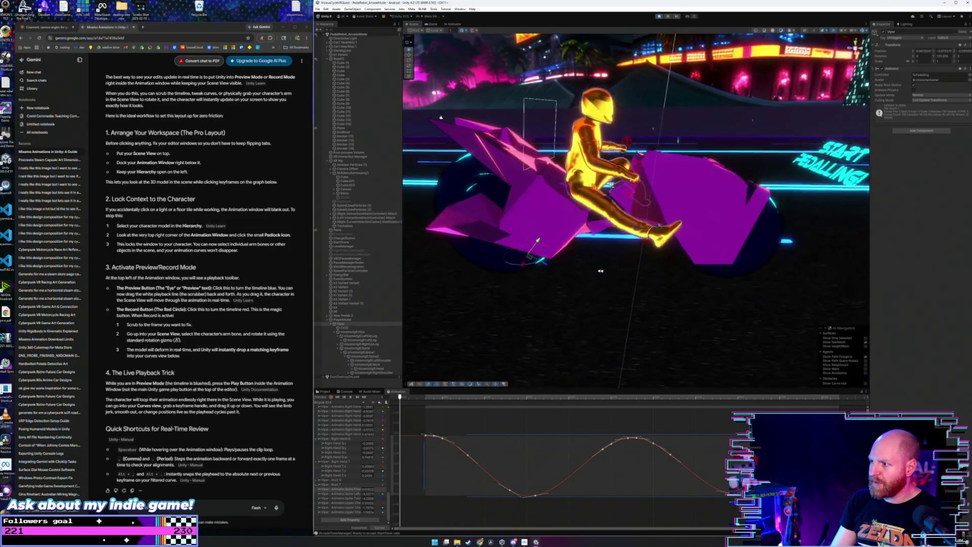
{"action": "mouse_move", "coordinate": [567, 187]}
{"action": "left_mouse_down"}
{"action": "mouse_move", "coordinate": [510, 185]}
{"action": "mouse_move", "coordinate": [647, 136]}
{"action": "mouse_move", "coordinate": [653, 151]}
{"action": "mouse_move", "coordinate": [625, 194]}
{"action": "mouse_move", "coordinate": [613, 173]}
{"action": "mouse_move", "coordinate": [528, 293]}
{"action": "left_mouse_up"}
{"action": "scroll", "coordinate": [651, 137], "scroll_direction": "down", "scroll_amount": 8}
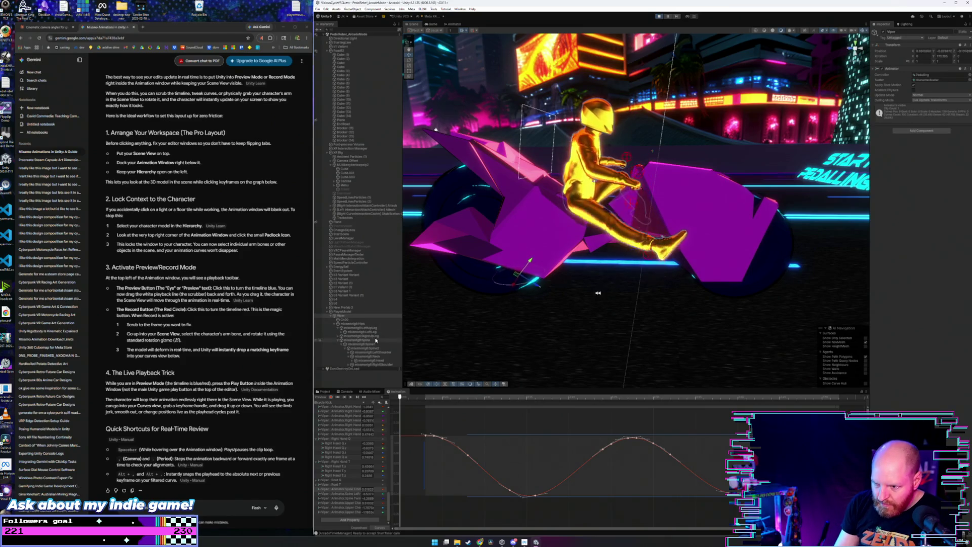
{"action": "scroll", "coordinate": [363, 441], "scroll_direction": "up", "scroll_amount": 10}
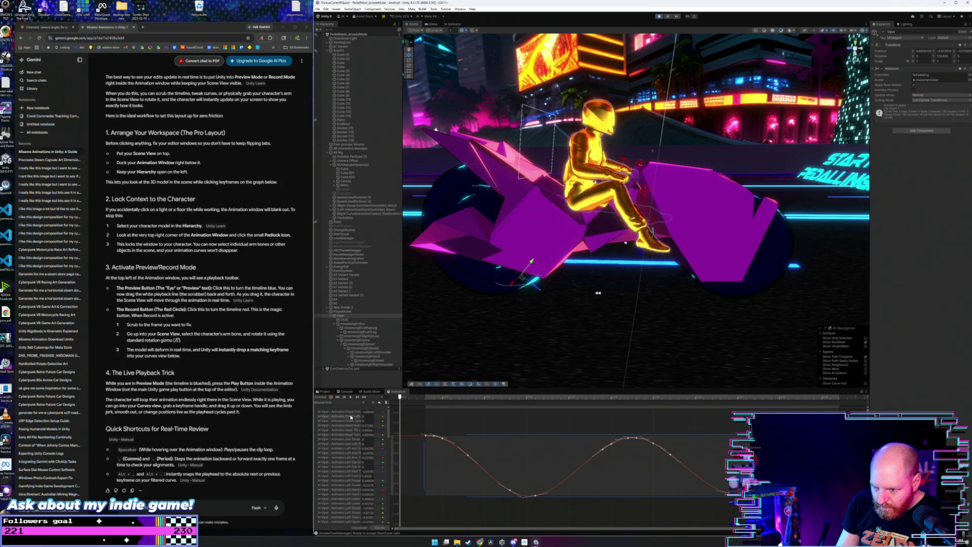
Step: Show only the Chest Front-Back curve and drag a group of its keyframes lower
{"action": "left_click_drag", "start_coordinate": [390, 414], "coordinate": [452, 415]}
{"action": "left_click", "coordinate": [374, 413]}
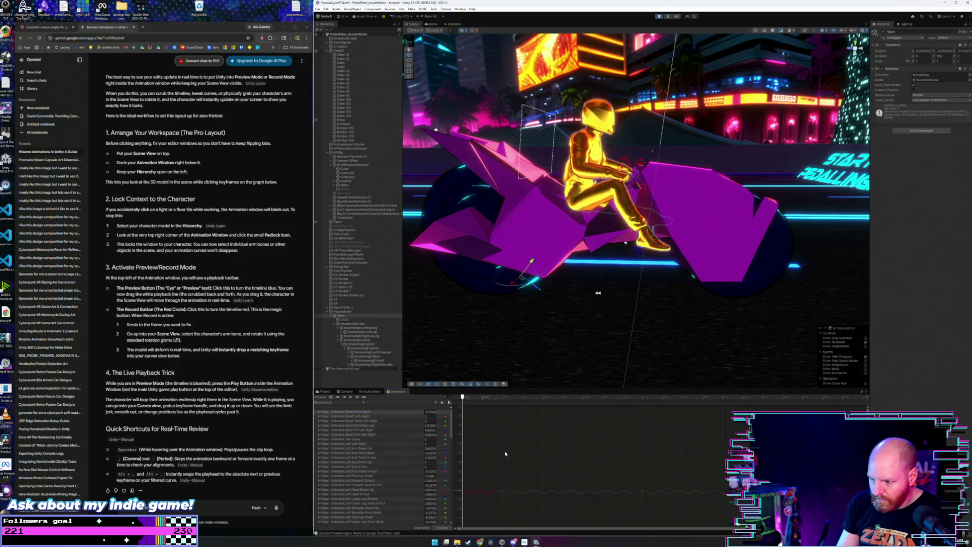
{"action": "left_click_drag", "start_coordinate": [457, 462], "coordinate": [497, 438]}
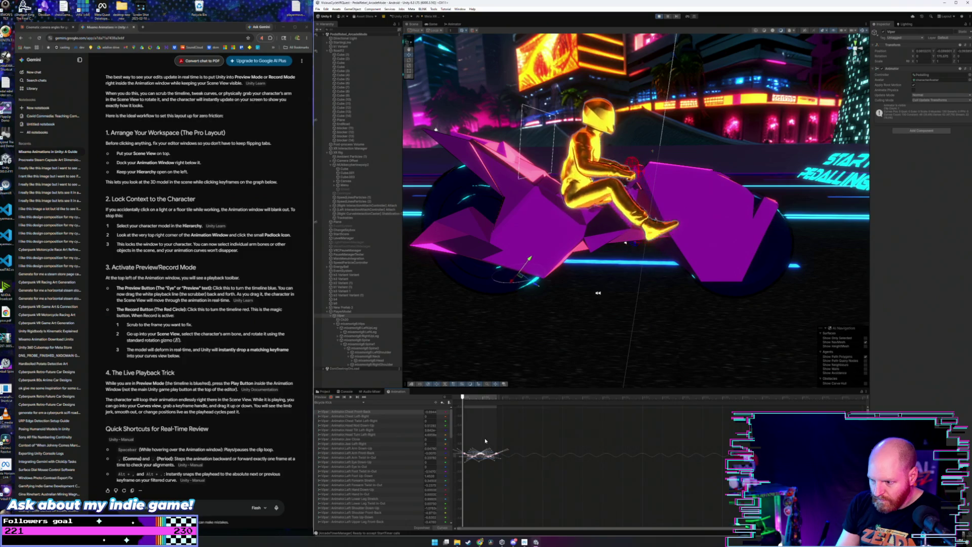
{"action": "scroll", "coordinate": [484, 436], "scroll_direction": "up", "scroll_amount": 5}
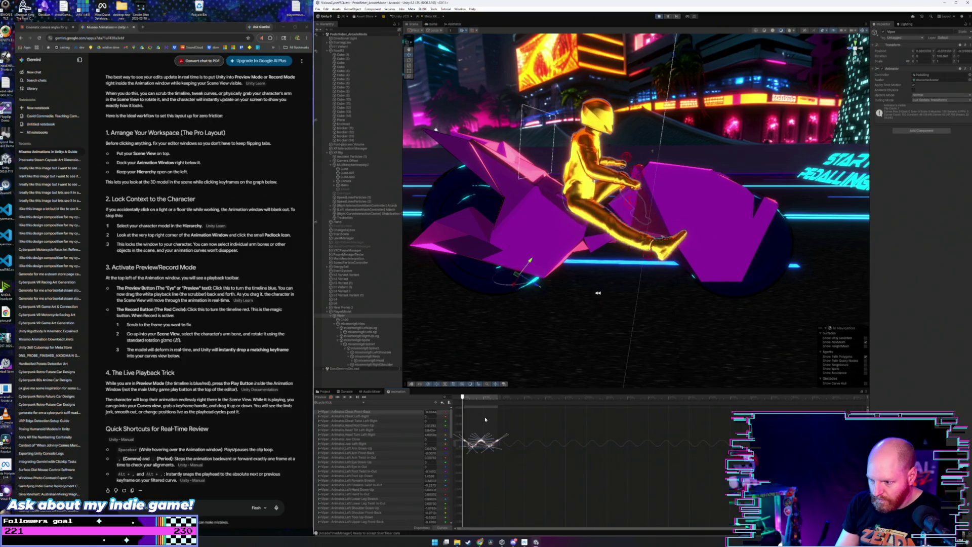
{"action": "scroll", "coordinate": [482, 446], "scroll_direction": "down", "scroll_amount": 2}
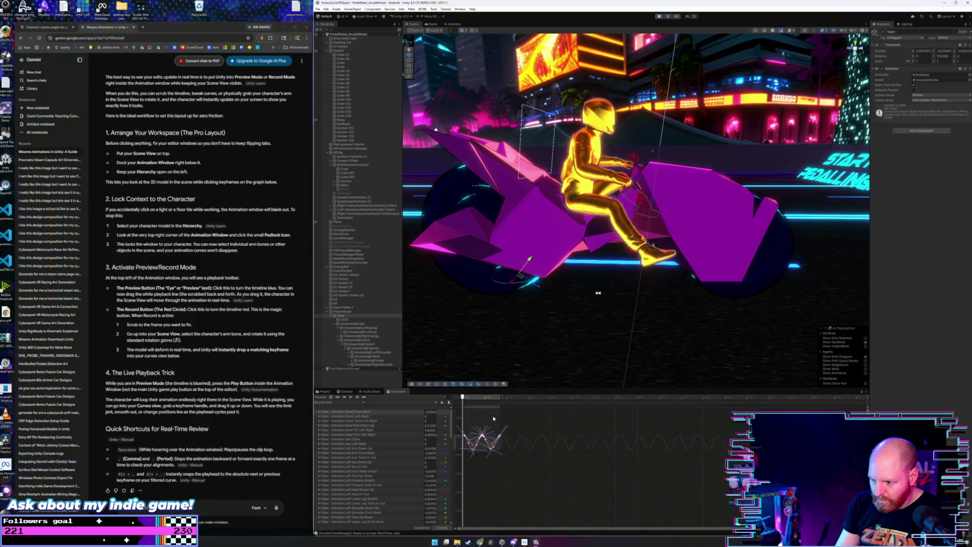
{"action": "left_click", "coordinate": [476, 418]}
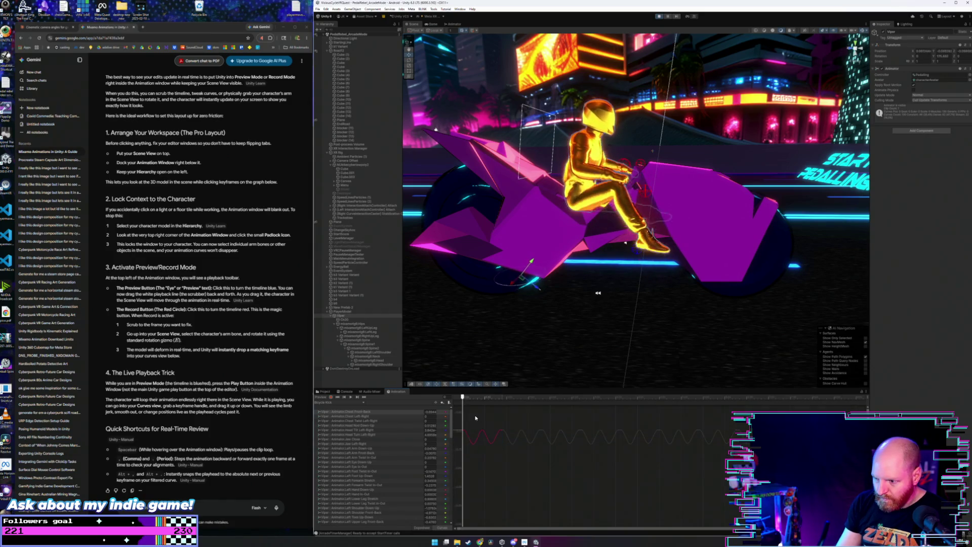
{"action": "left_click_drag", "start_coordinate": [475, 418], "coordinate": [473, 434]}
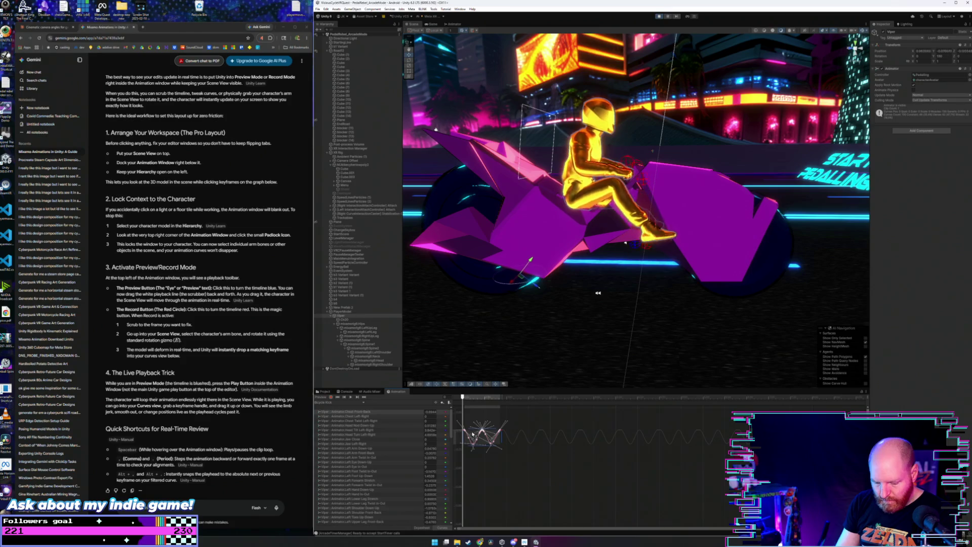
{"action": "left_click", "coordinate": [517, 417]}
{"action": "left_click", "coordinate": [490, 428]}
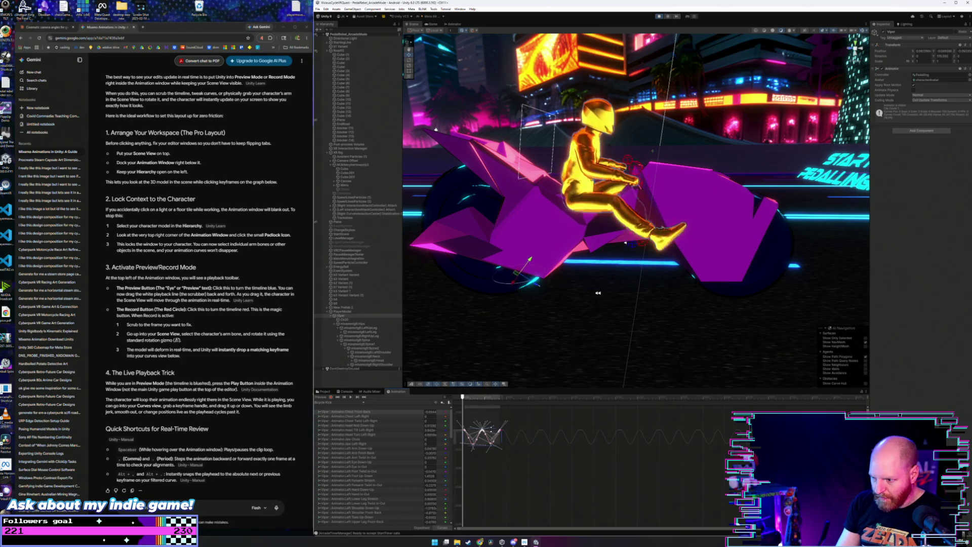
{"action": "left_click_drag", "start_coordinate": [500, 443], "coordinate": [514, 537]}
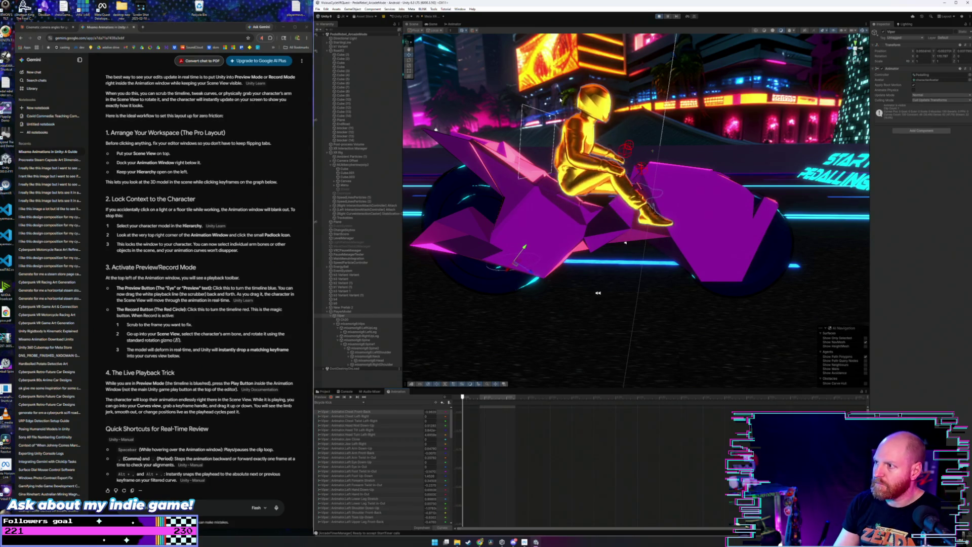
Step: Switch to the Head Nod Down-Up curve, raise the keyframes near the playhead, and start the game
{"action": "left_click", "coordinate": [387, 430]}
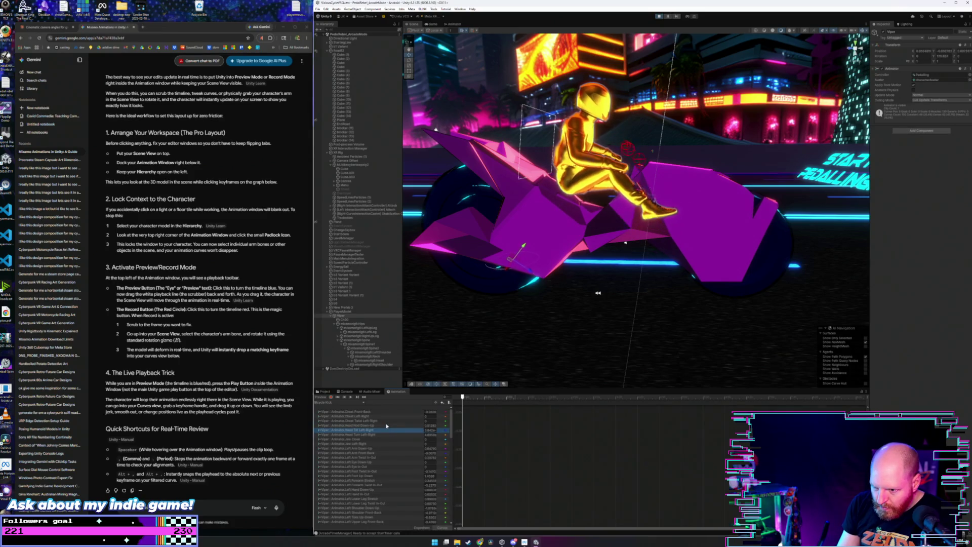
{"action": "key", "text": "Up"}
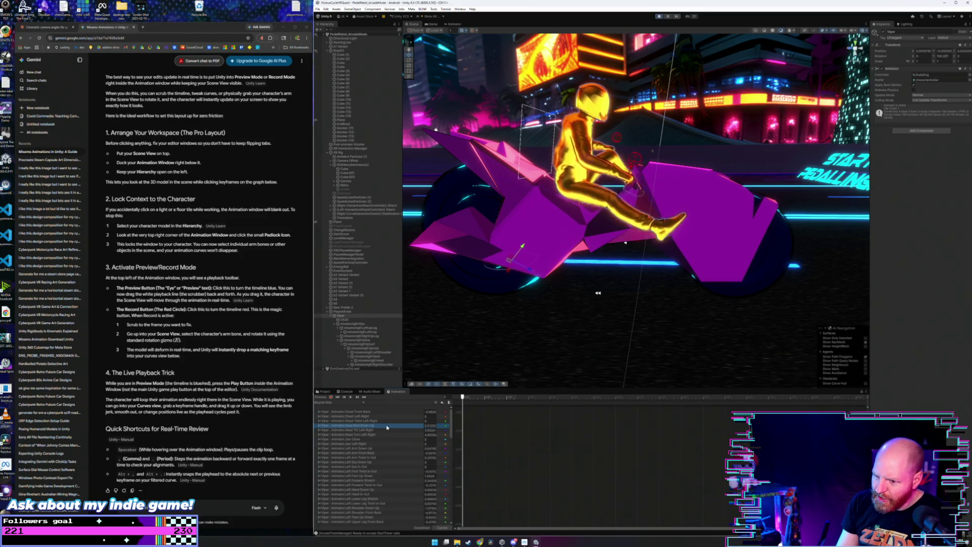
{"action": "left_click", "coordinate": [386, 431]}
{"action": "key", "text": "Up"}
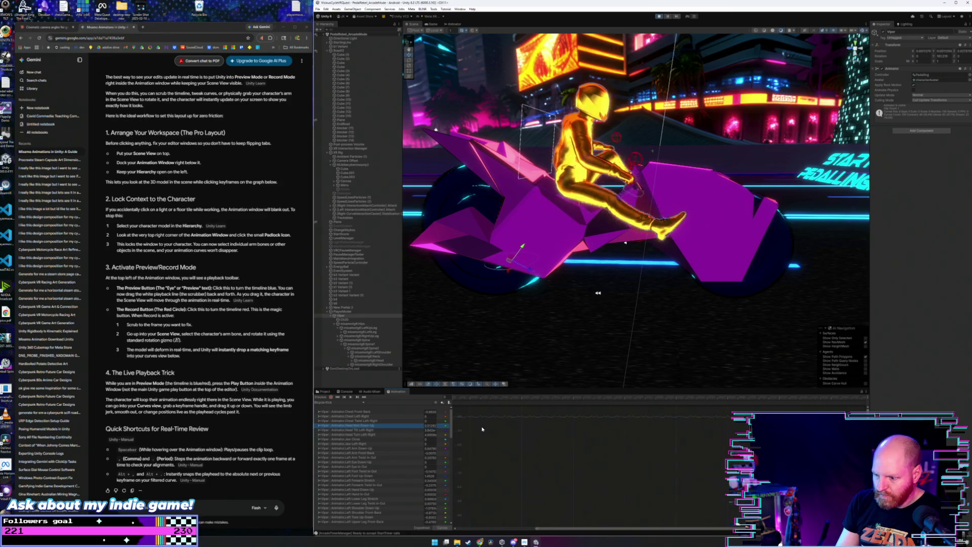
{"action": "left_click_drag", "start_coordinate": [534, 530], "coordinate": [462, 531]}
{"action": "left_click", "coordinate": [469, 421]}
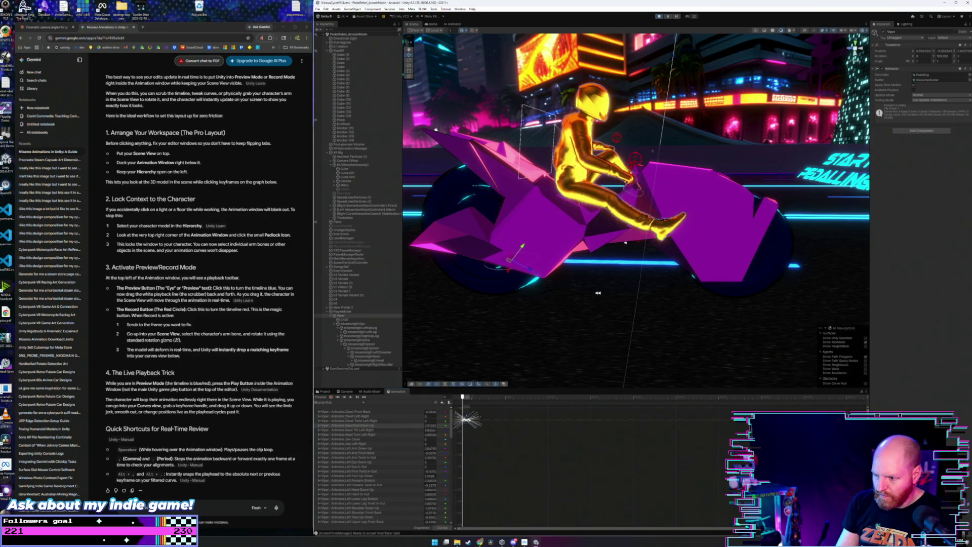
{"action": "left_click_drag", "start_coordinate": [469, 420], "coordinate": [479, 412]}
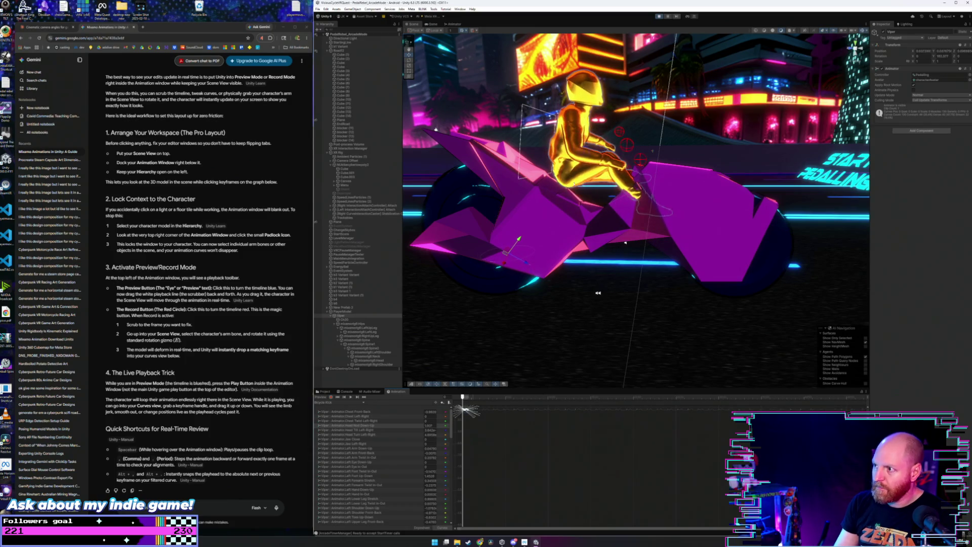
{"action": "key", "text": "ctrl+p"}
{"action": "key", "text": "ctrl+p"}
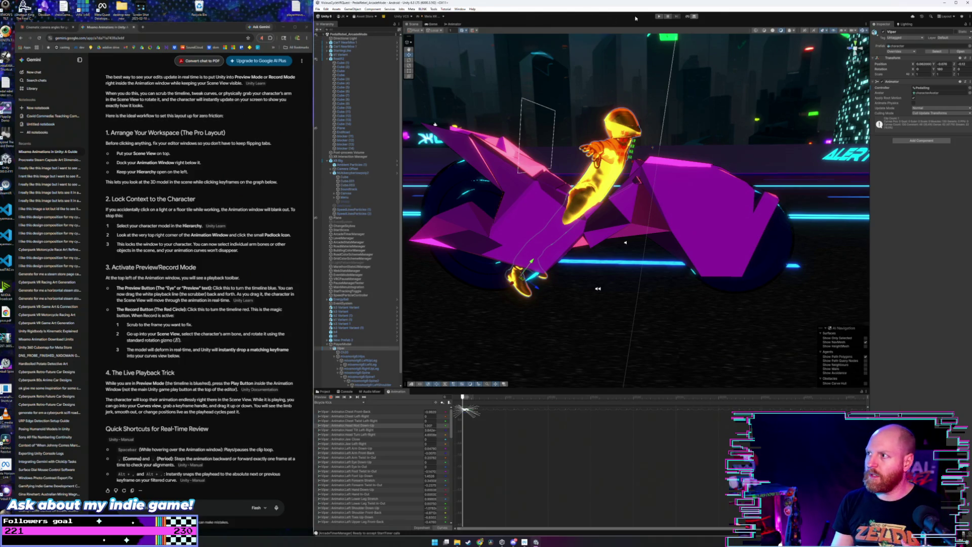
Step: Play the game to test the pedaling, then return to the Scene view of the rider
{"action": "left_click", "coordinate": [658, 16]}
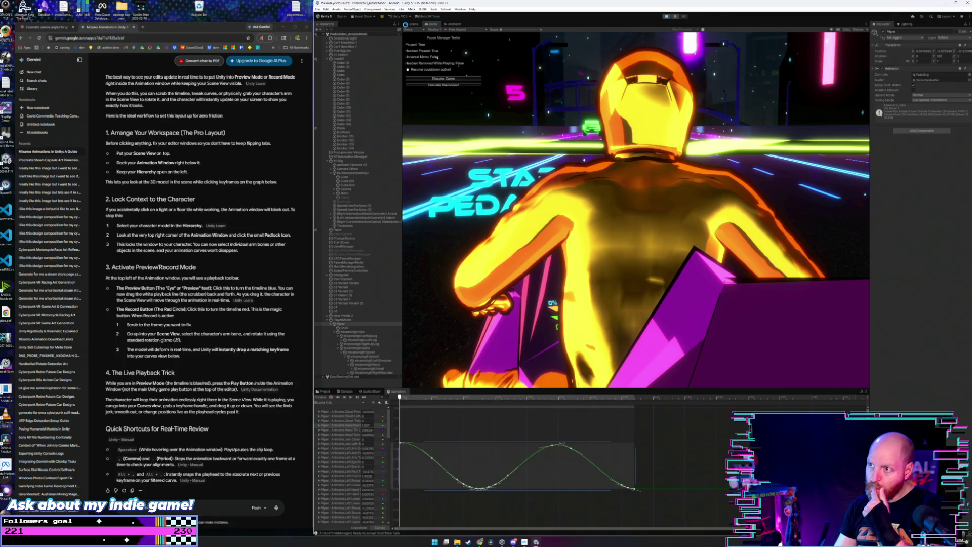
{"action": "left_click", "coordinate": [411, 25]}
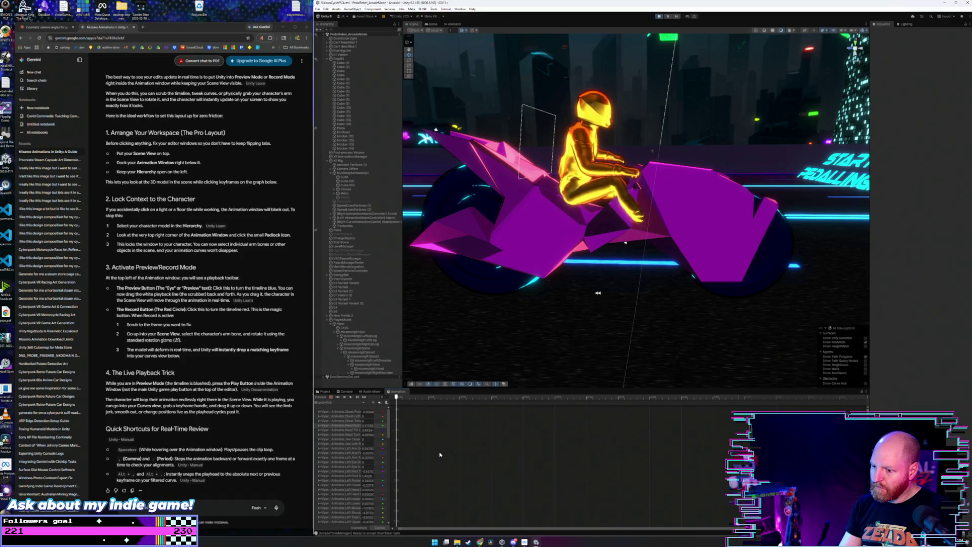
{"action": "left_click", "coordinate": [327, 9]}
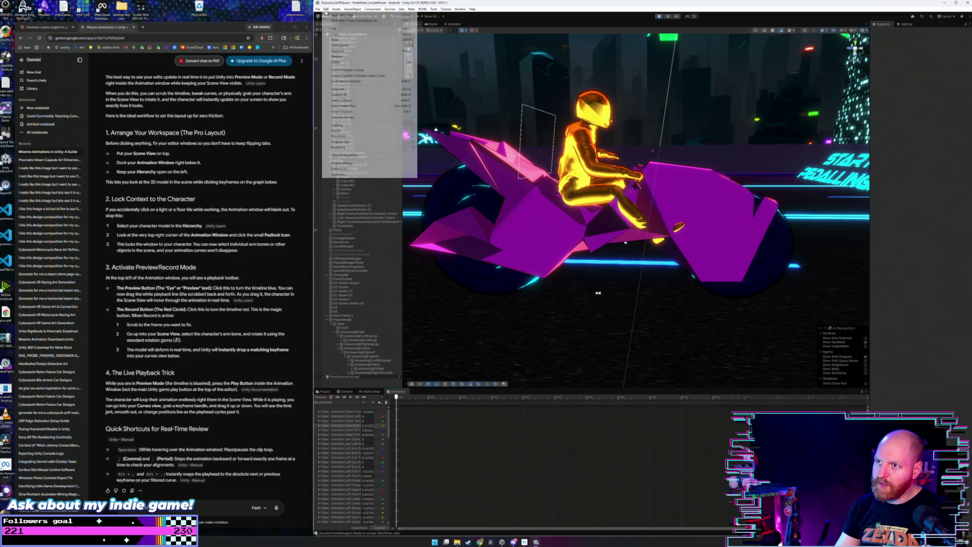
Step: Undo the recent curve edits one by one, with one redo, until the rider crouches low
{"action": "left_click", "coordinate": [329, 15]}
{"action": "left_click", "coordinate": [326, 9]}
{"action": "left_click", "coordinate": [329, 21]}
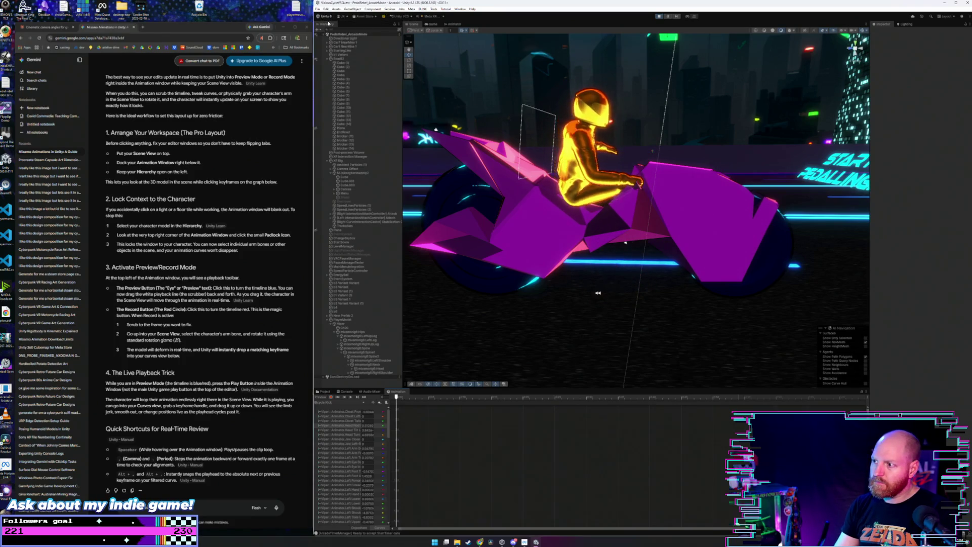
{"action": "key", "text": "ctrl+z"}
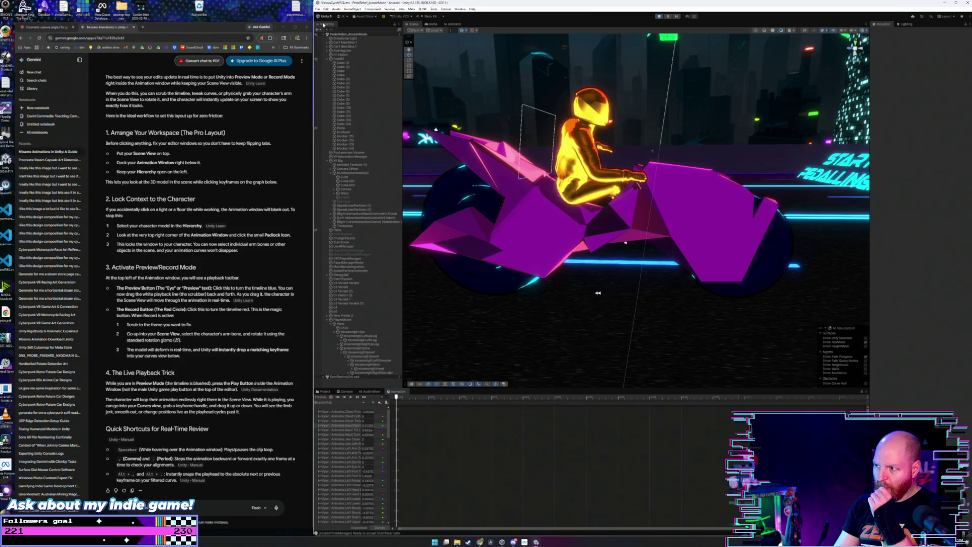
{"action": "key", "text": "ctrl+z"}
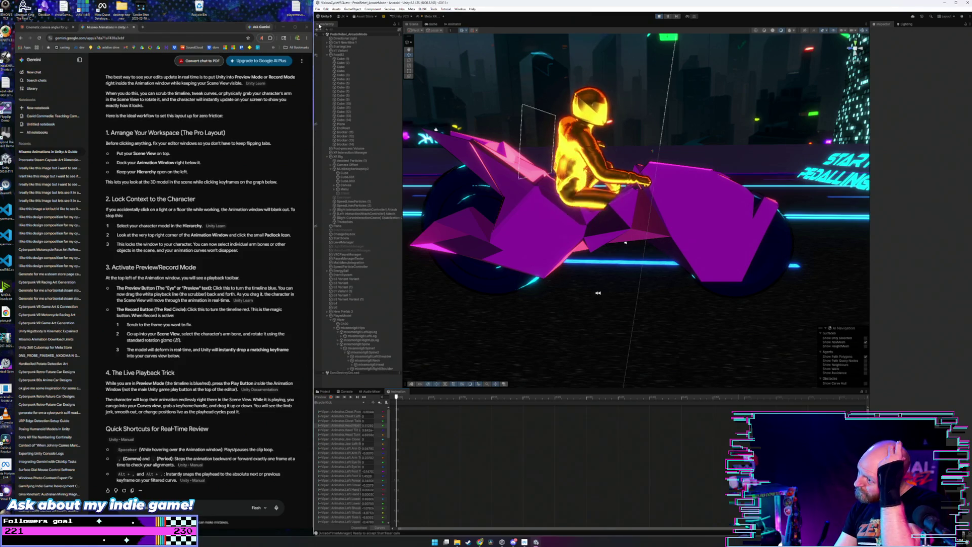
{"action": "left_click", "coordinate": [326, 9]}
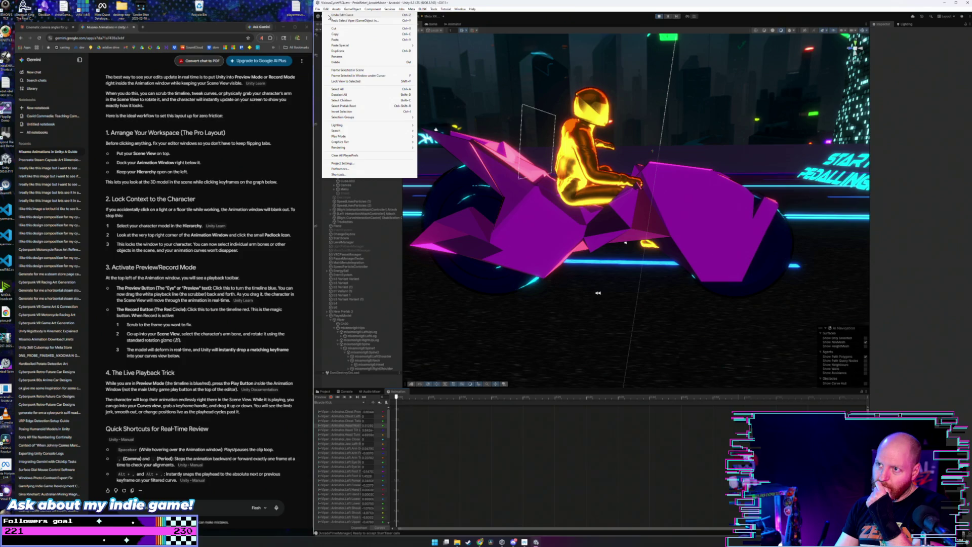
{"action": "left_click", "coordinate": [329, 17]}
{"action": "key", "text": "ctrl+z"}
{"action": "key", "text": "ctrl+z"}
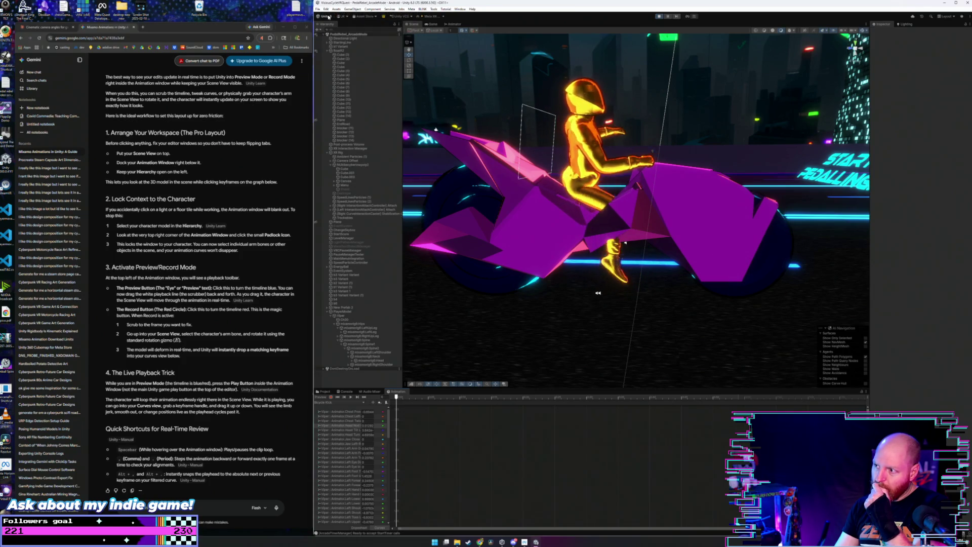
{"action": "left_click", "coordinate": [326, 9]}
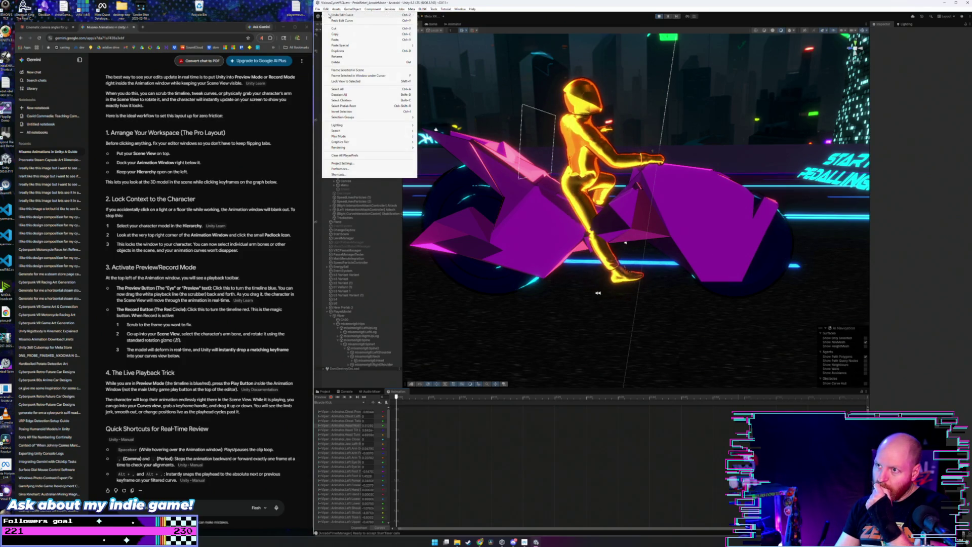
{"action": "left_click", "coordinate": [329, 16]}
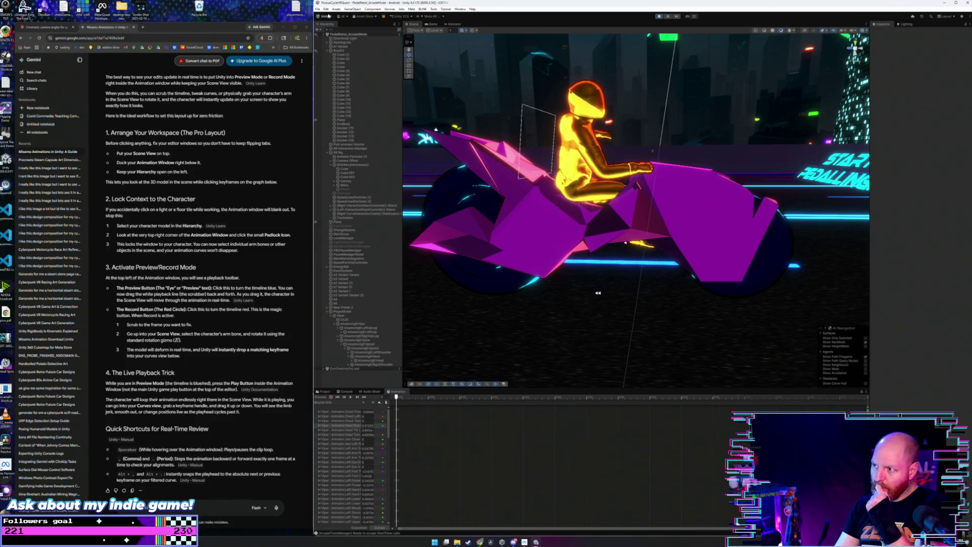
{"action": "left_click", "coordinate": [326, 9]}
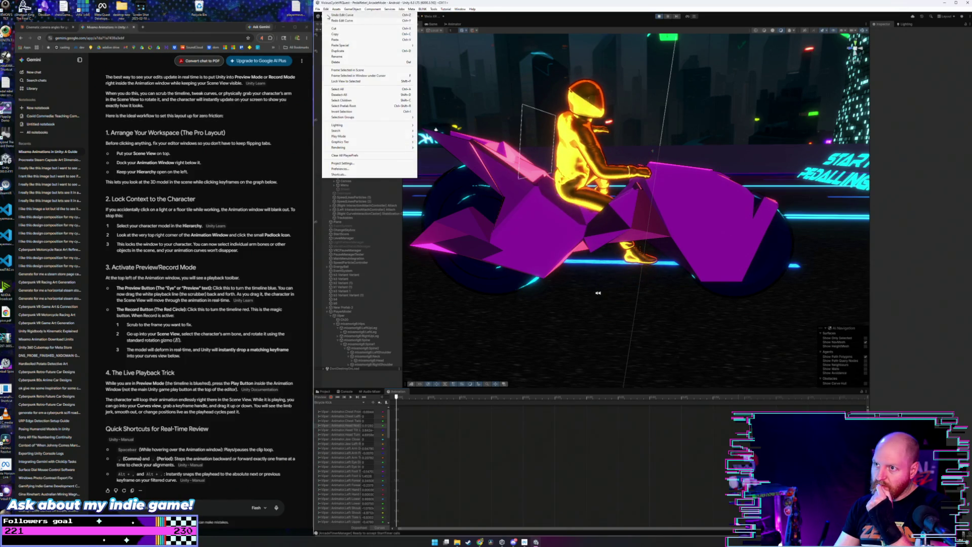
{"action": "left_click", "coordinate": [328, 16]}
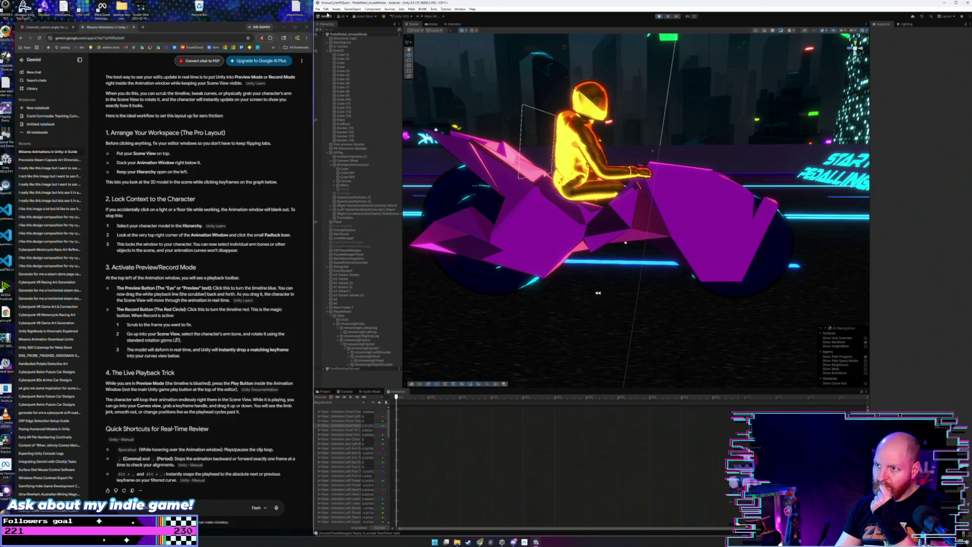
{"action": "left_click", "coordinate": [326, 10]}
{"action": "left_click", "coordinate": [329, 14]}
{"action": "left_click", "coordinate": [326, 9]}
{"action": "left_click", "coordinate": [329, 15]}
{"action": "left_click", "coordinate": [327, 9]}
{"action": "left_click", "coordinate": [330, 14]}
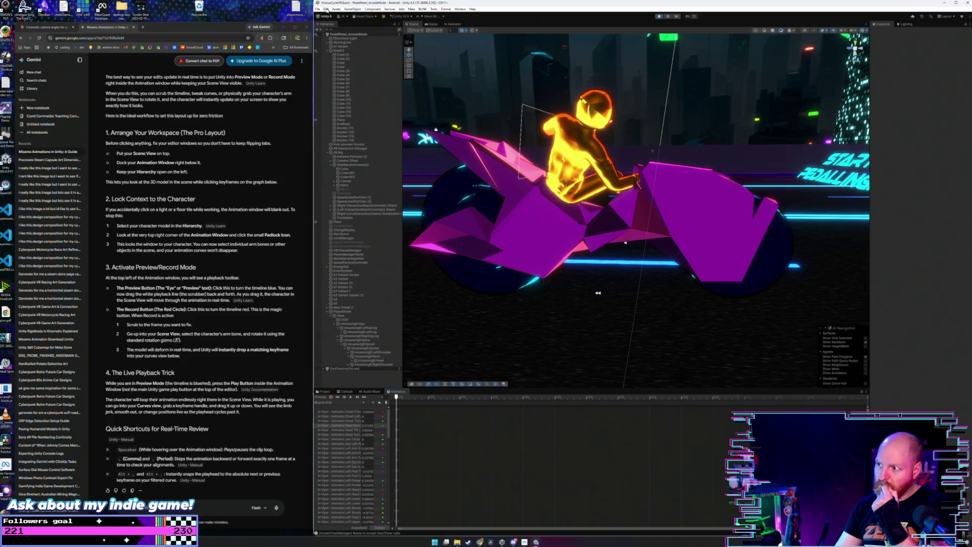
{"action": "left_click", "coordinate": [326, 10]}
{"action": "left_click", "coordinate": [330, 15]}
{"action": "left_click", "coordinate": [327, 9]}
{"action": "left_click", "coordinate": [329, 14]}
{"action": "left_click", "coordinate": [327, 9]}
{"action": "left_click", "coordinate": [329, 14]}
{"action": "left_click", "coordinate": [327, 10]}
{"action": "left_click", "coordinate": [330, 15]}
{"action": "left_click", "coordinate": [327, 10]}
{"action": "left_click", "coordinate": [329, 15]}
{"action": "left_click", "coordinate": [329, 15]}
{"action": "left_click", "coordinate": [327, 9]}
{"action": "left_click", "coordinate": [329, 15]}
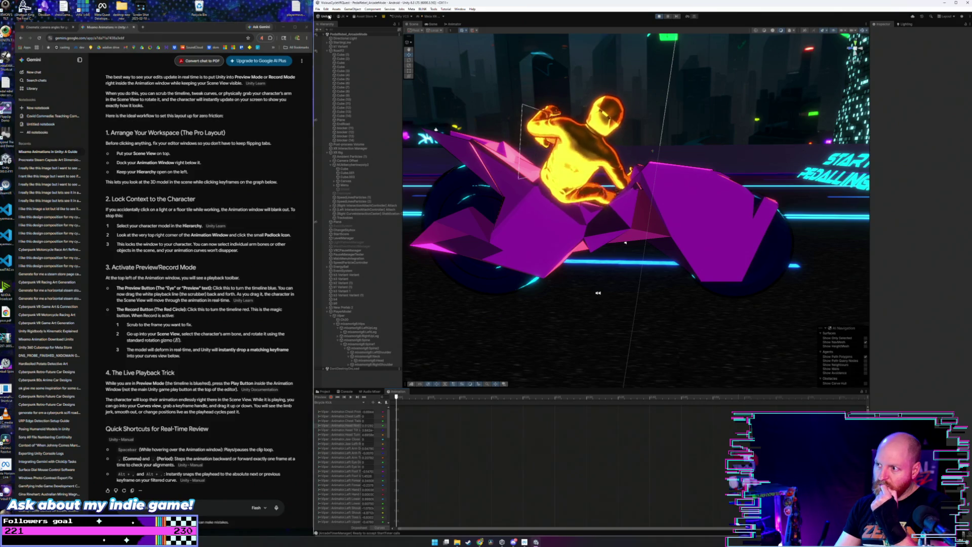
{"action": "left_click", "coordinate": [327, 9]}
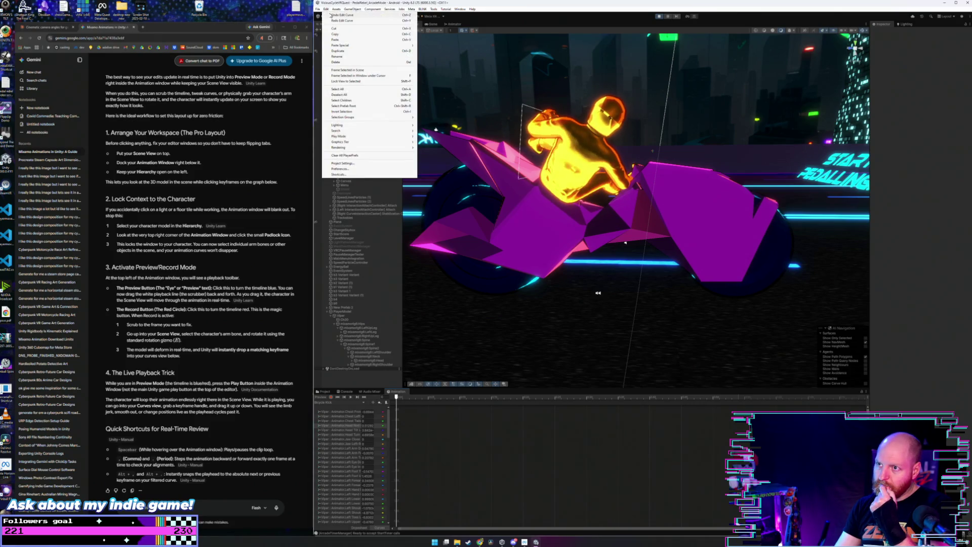
Step: Undo the rider's curve edits repeatedly, stepping back through the edit history
{"action": "left_click", "coordinate": [331, 16]}
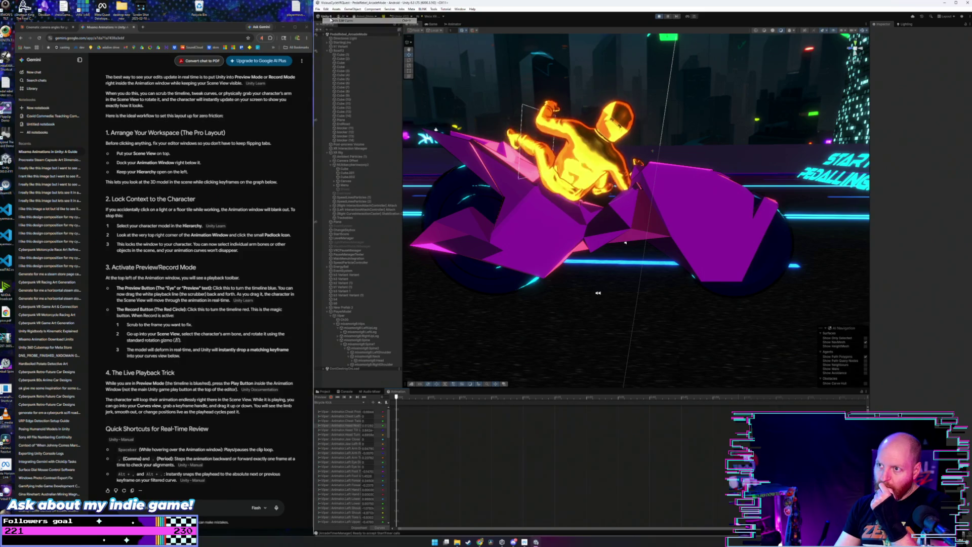
{"action": "left_click", "coordinate": [327, 9]}
{"action": "left_click", "coordinate": [329, 15]}
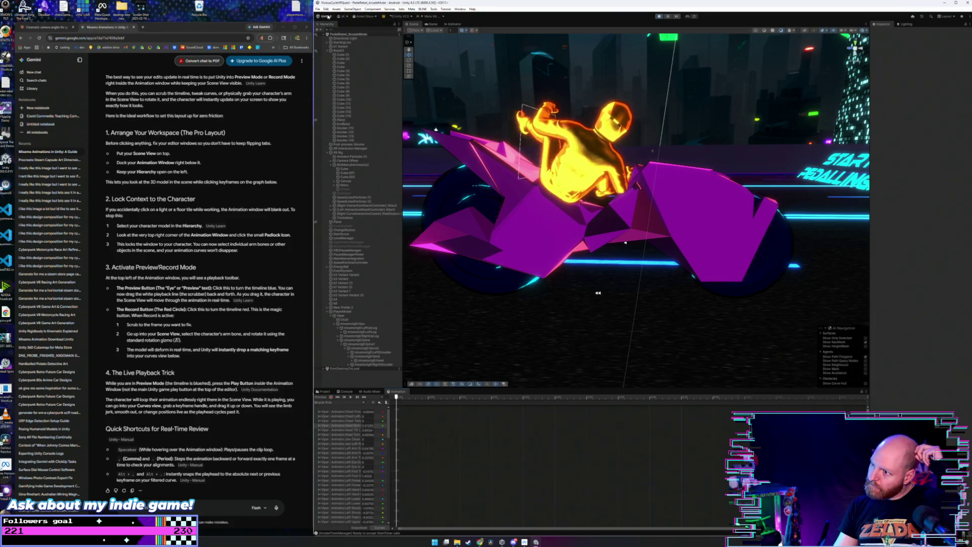
{"action": "key", "text": "ctrl+z"}
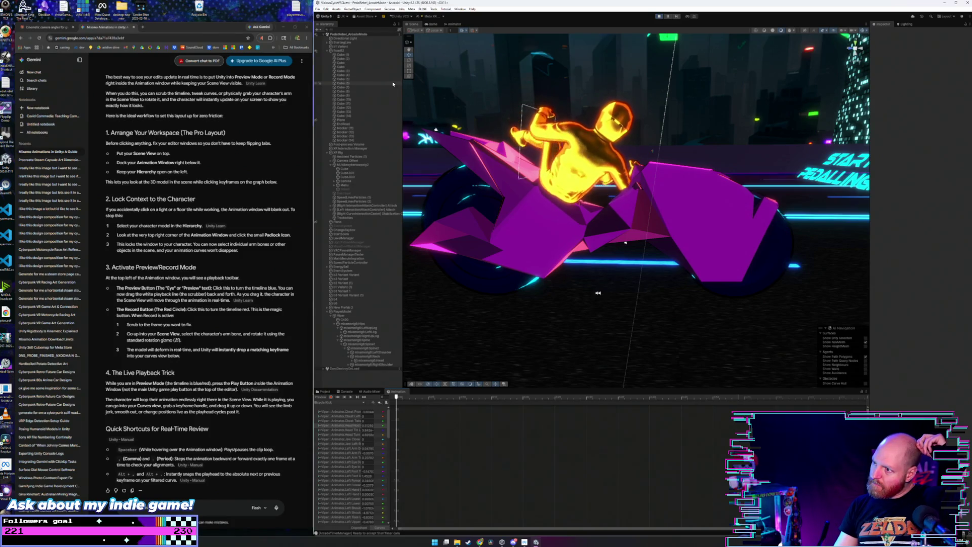
{"action": "left_click", "coordinate": [326, 9]}
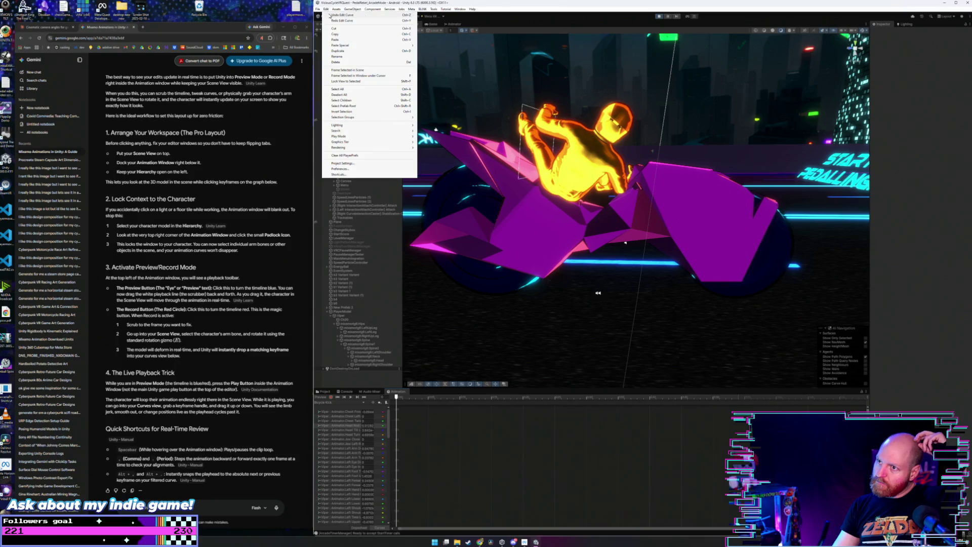
{"action": "left_click", "coordinate": [330, 16]}
{"action": "left_click", "coordinate": [326, 9]}
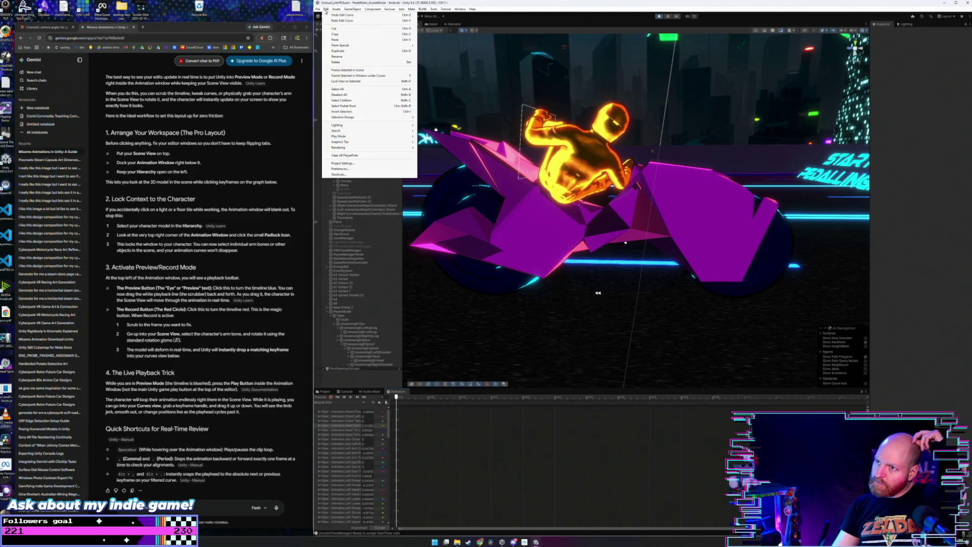
{"action": "left_click", "coordinate": [328, 15]}
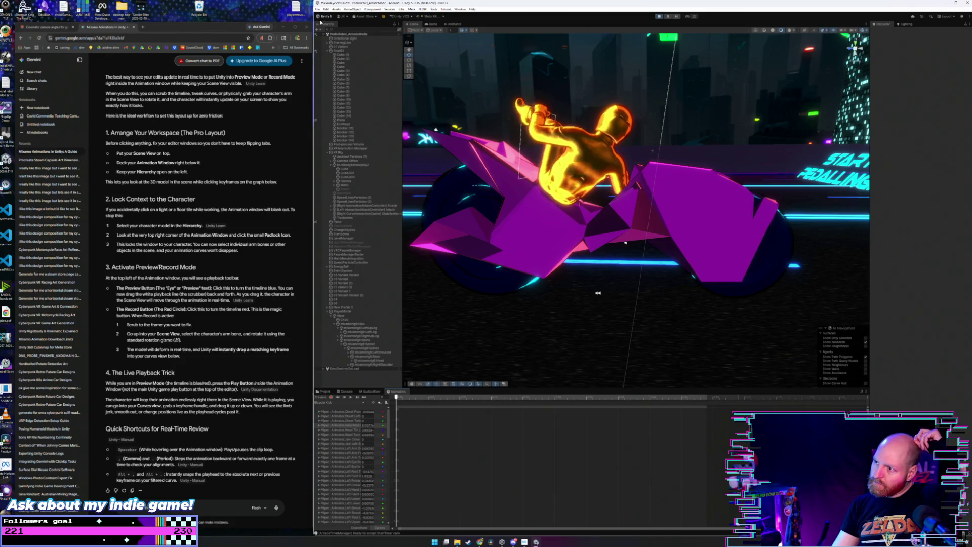
{"action": "left_click", "coordinate": [326, 9]}
{"action": "left_click", "coordinate": [327, 15]}
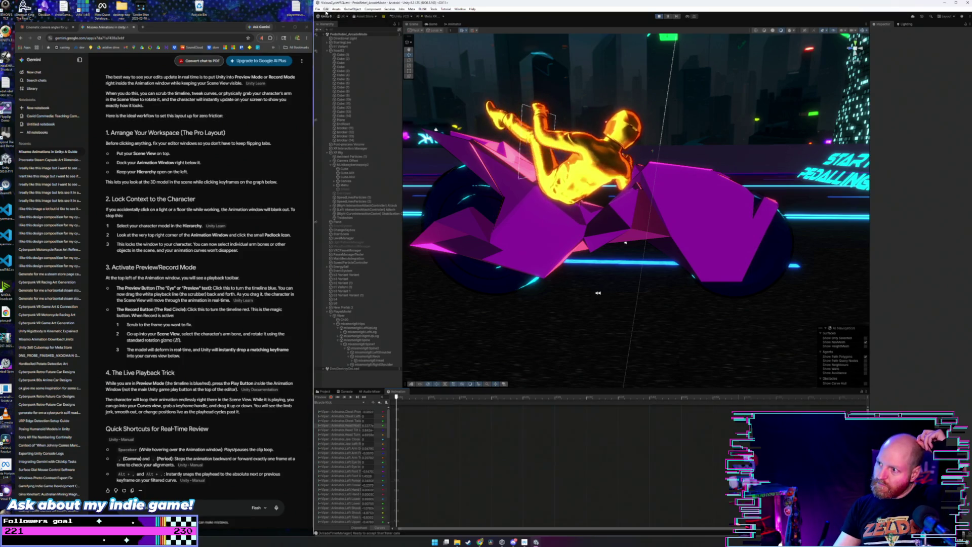
{"action": "left_click", "coordinate": [326, 9]}
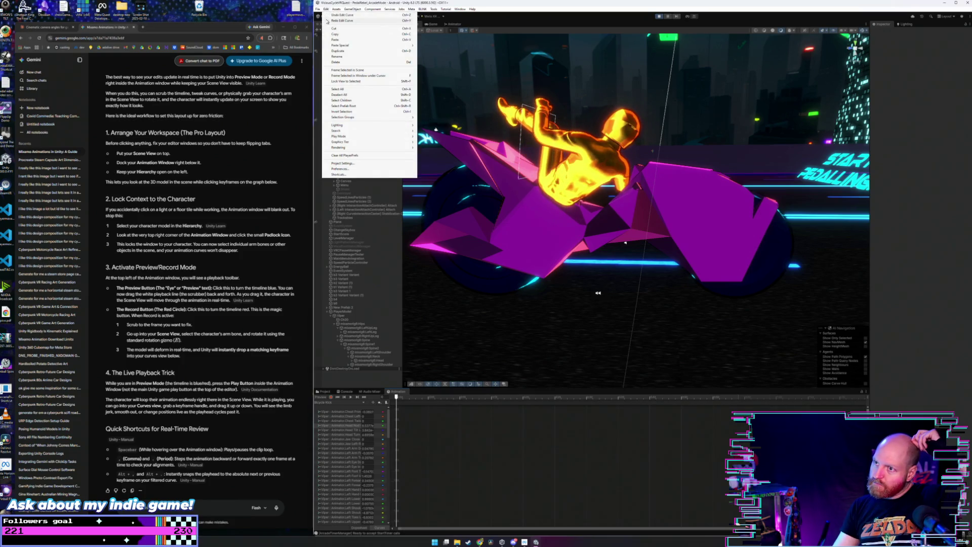
{"action": "left_click", "coordinate": [328, 15]}
{"action": "left_click", "coordinate": [326, 9]}
{"action": "left_click", "coordinate": [328, 16]}
{"action": "left_click", "coordinate": [326, 9]}
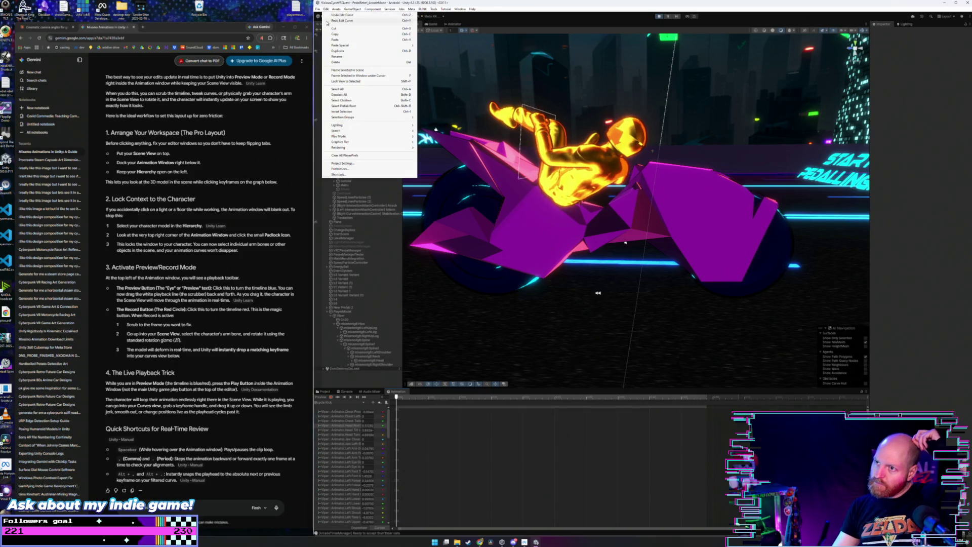
{"action": "left_click", "coordinate": [328, 16]}
{"action": "left_click", "coordinate": [326, 9]}
{"action": "left_click", "coordinate": [328, 15]}
{"action": "left_click", "coordinate": [326, 9]}
{"action": "left_click", "coordinate": [328, 15]}
{"action": "left_click", "coordinate": [326, 9]}
Step: Redo the undone curve edits and the Viper selection to recover the raised-leg pose
{"action": "left_click", "coordinate": [329, 20]}
{"action": "left_click", "coordinate": [326, 9]}
{"action": "left_click", "coordinate": [328, 20]}
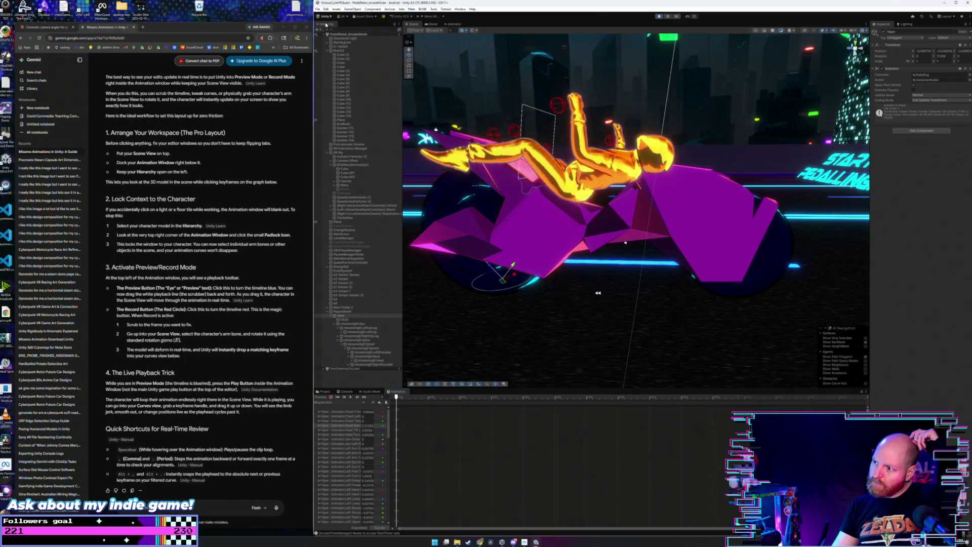
{"action": "left_click", "coordinate": [326, 9]}
{"action": "left_click", "coordinate": [330, 20]}
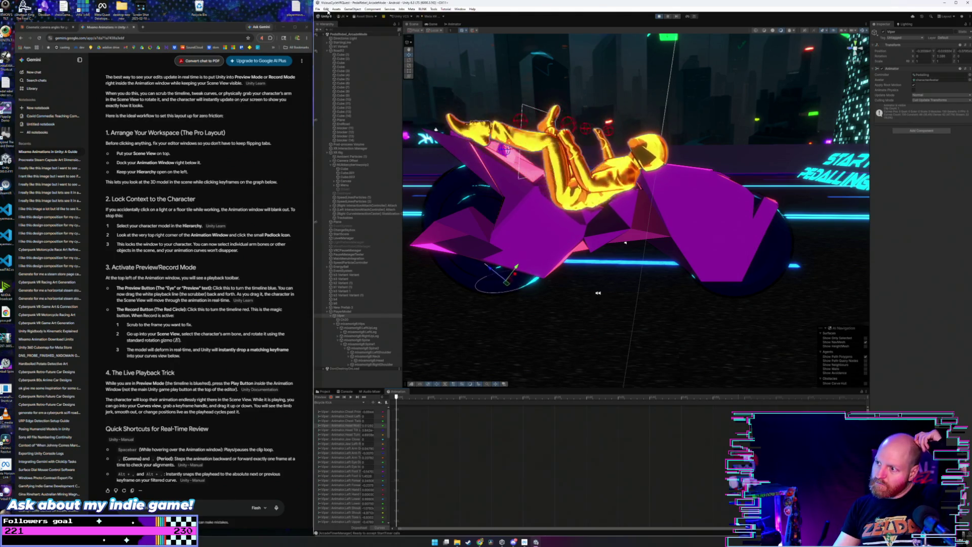
{"action": "left_click", "coordinate": [326, 9]}
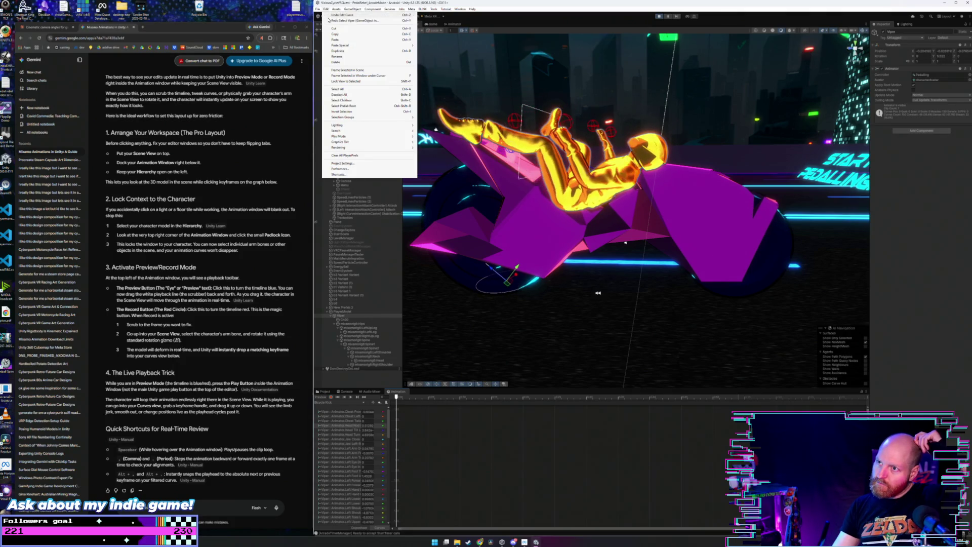
{"action": "left_click", "coordinate": [329, 20]}
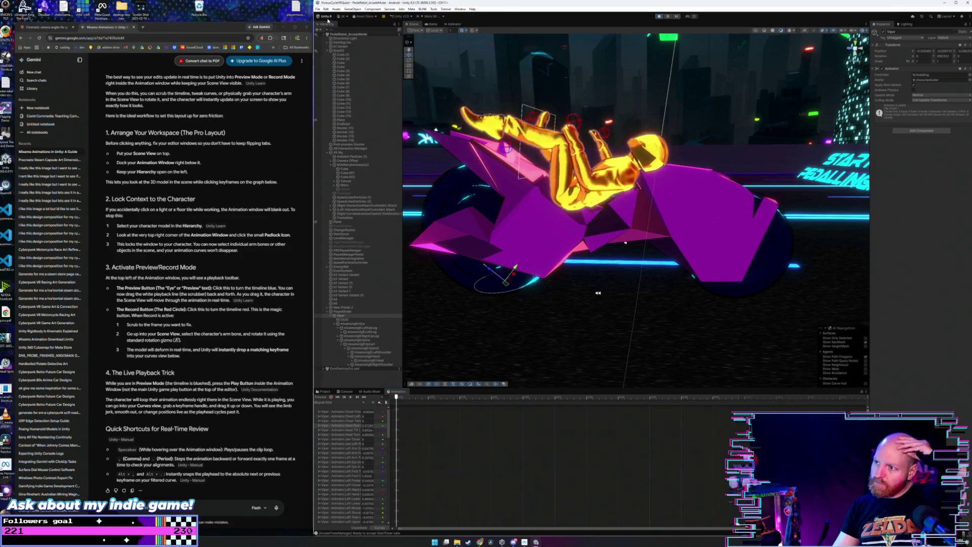
{"action": "left_click", "coordinate": [326, 9]}
{"action": "left_click", "coordinate": [334, 21]}
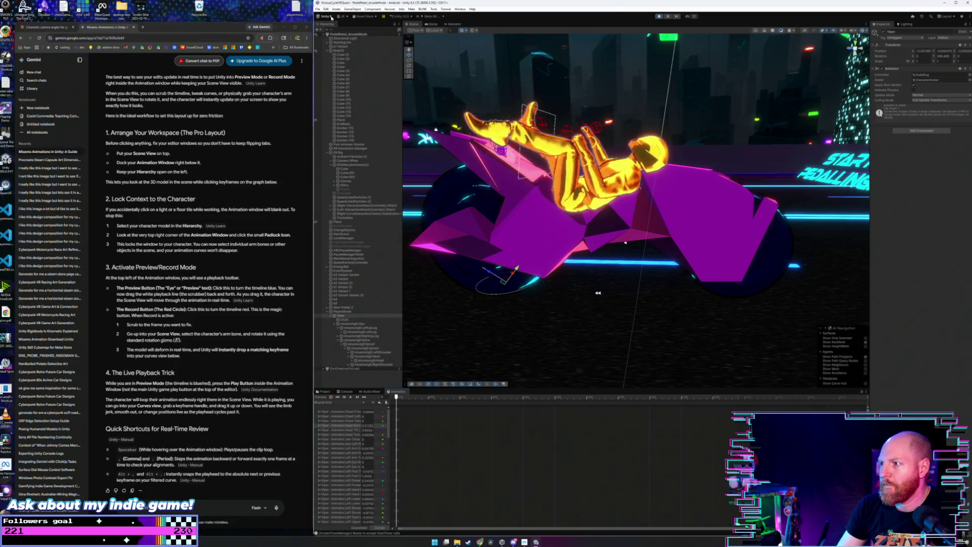
{"action": "left_click", "coordinate": [327, 9]}
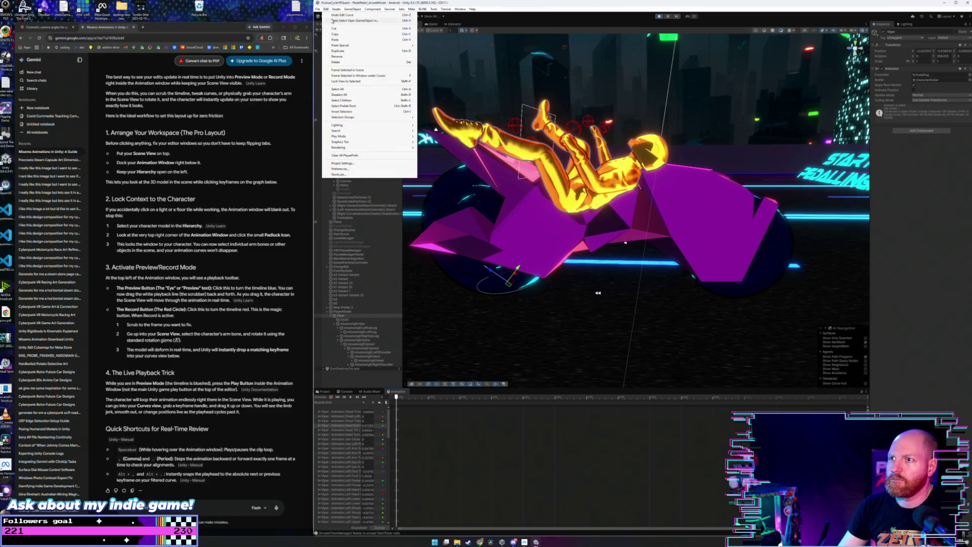
{"action": "left_click", "coordinate": [333, 20]}
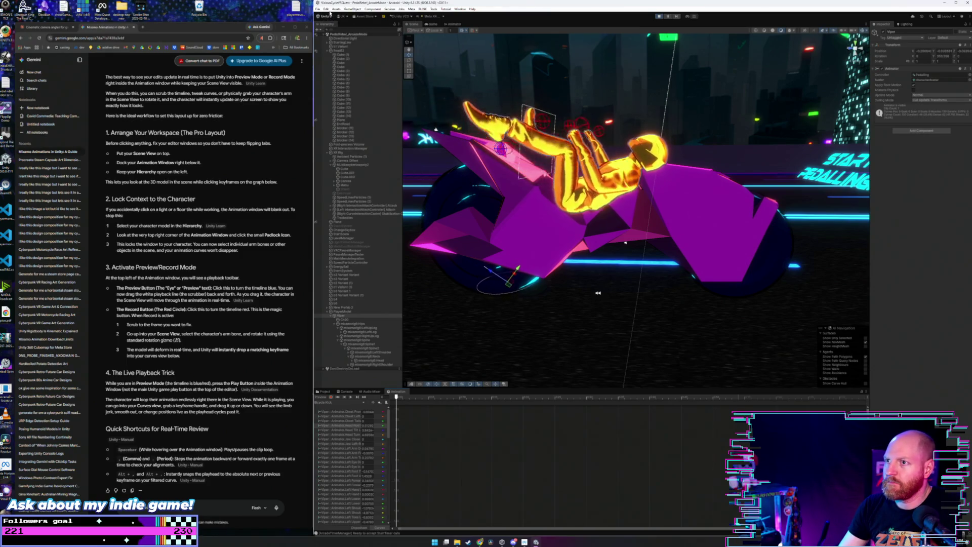
Step: Redo the remaining curve edit and display the Head Nod curve in the Animation graph
{"action": "left_click", "coordinate": [326, 9]}
{"action": "left_click", "coordinate": [333, 21]}
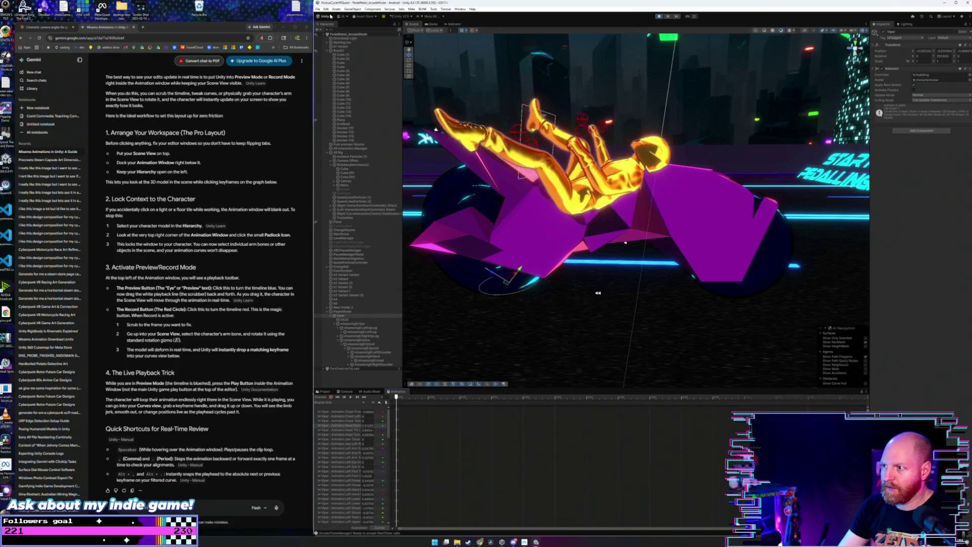
{"action": "key", "text": "ctrl+z"}
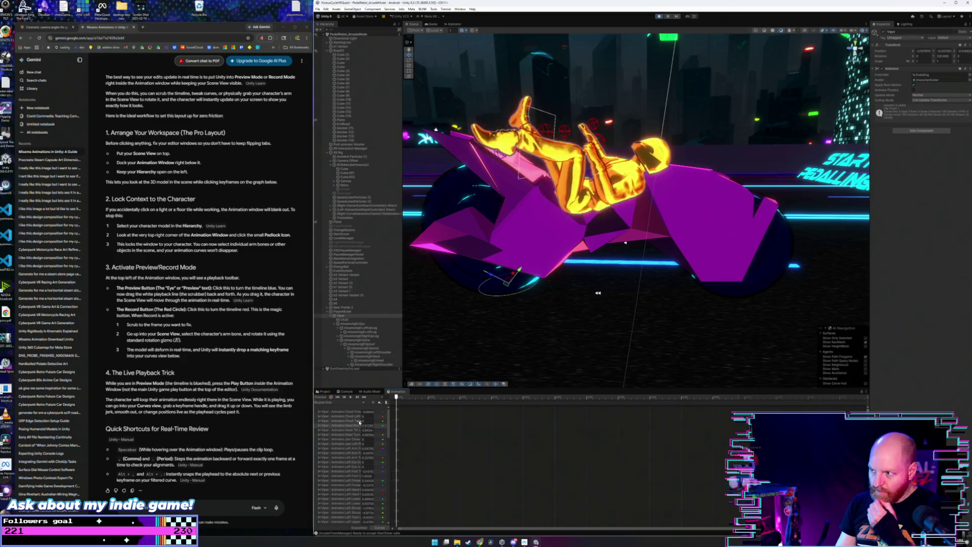
{"action": "left_click", "coordinate": [347, 427]}
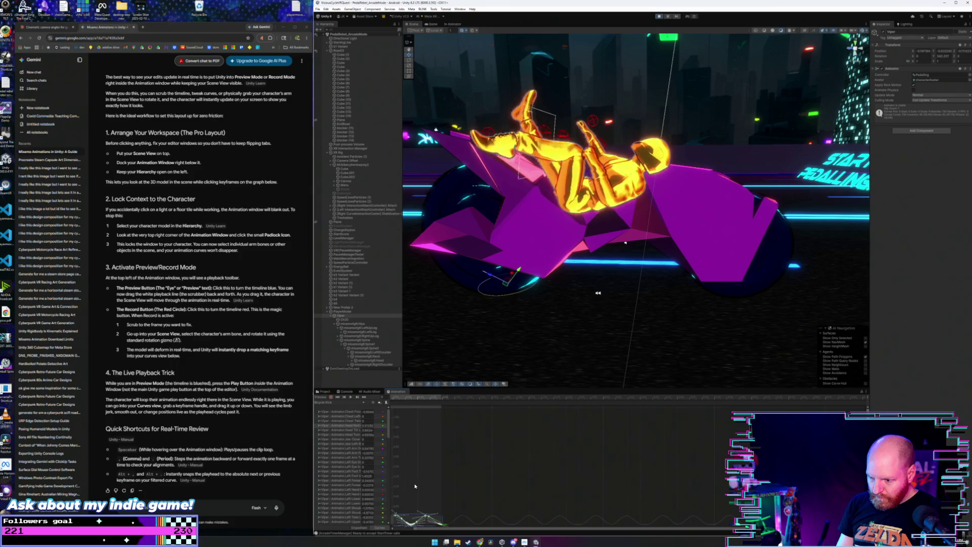
{"action": "scroll", "coordinate": [456, 435], "scroll_direction": "up", "scroll_amount": 8}
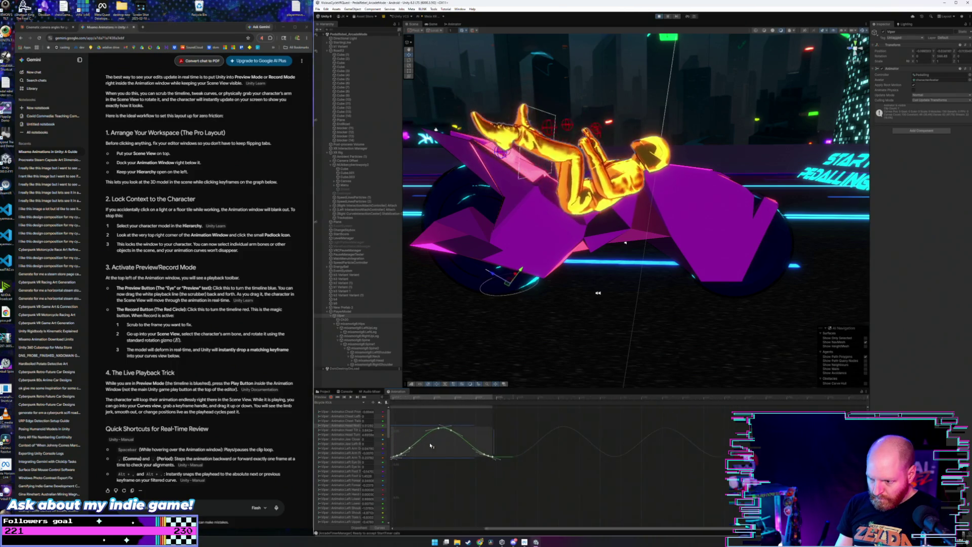
Step: Frame the whole curve, select Viper's limb keyframes and drag them lower to change the pedaling pose
{"action": "scroll", "coordinate": [491, 438], "scroll_direction": "up", "scroll_amount": 5}
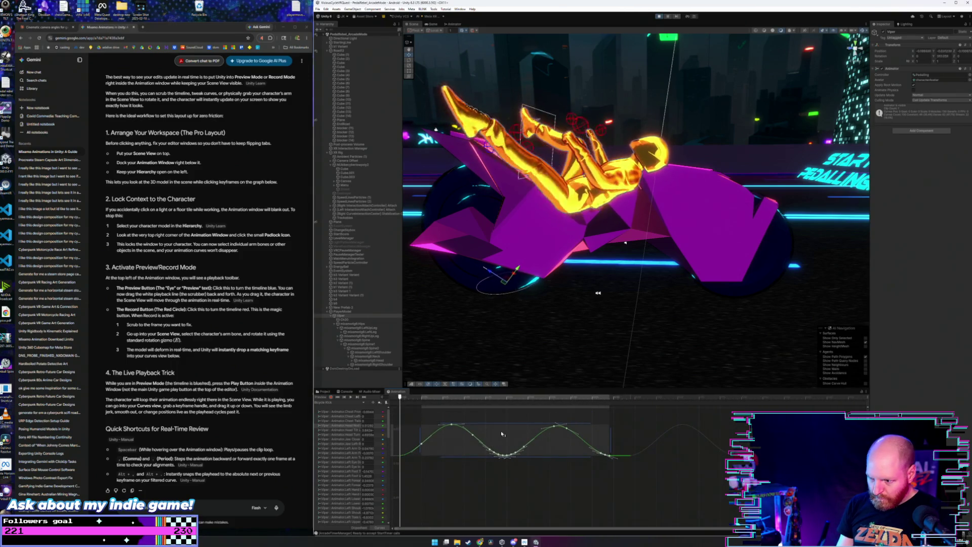
{"action": "scroll", "coordinate": [502, 434], "scroll_direction": "up", "scroll_amount": 5}
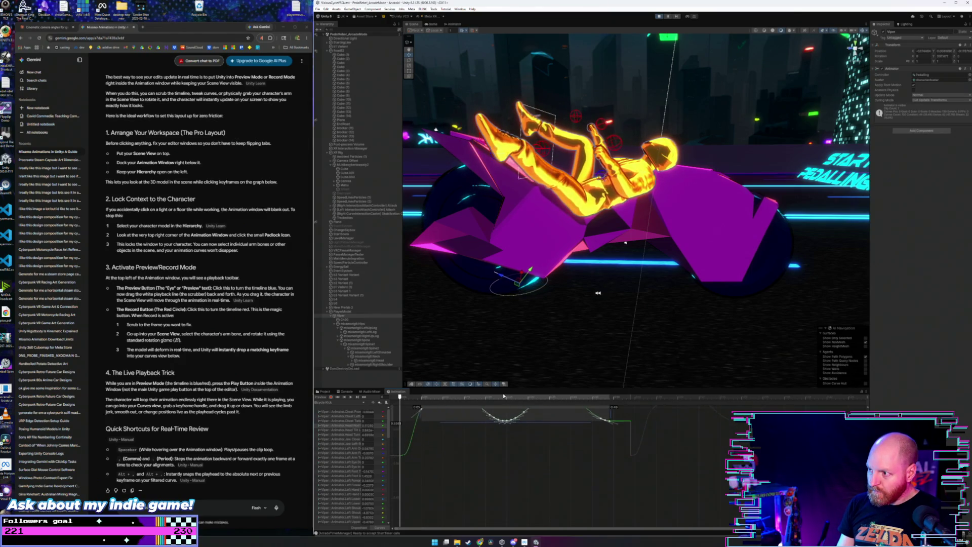
{"action": "key", "text": "f"}
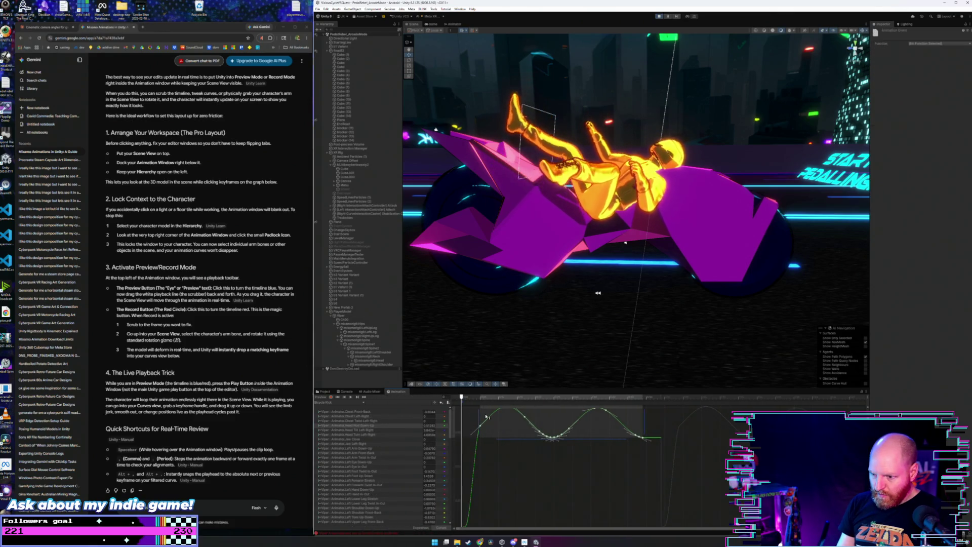
{"action": "scroll", "coordinate": [514, 434], "scroll_direction": "down", "scroll_amount": 3}
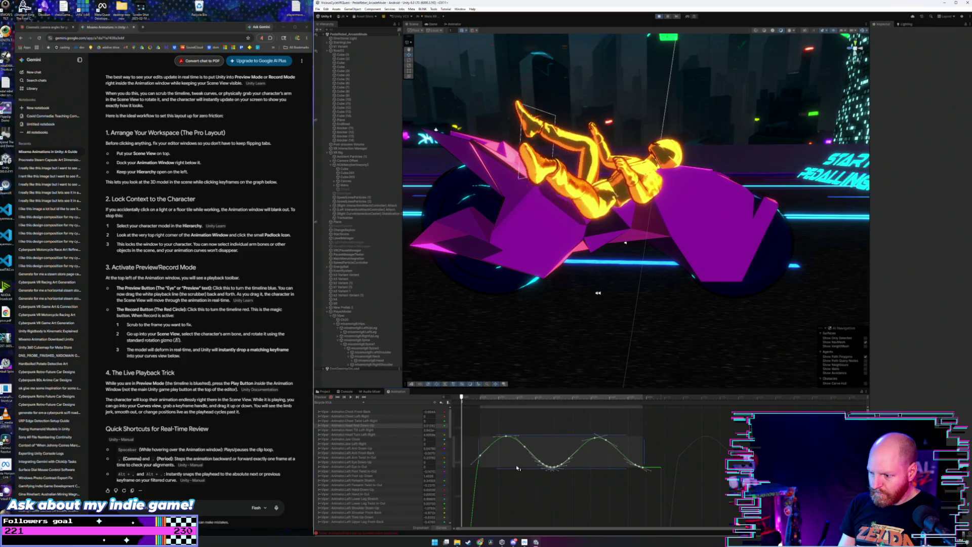
{"action": "scroll", "coordinate": [504, 421], "scroll_direction": "down", "scroll_amount": 2}
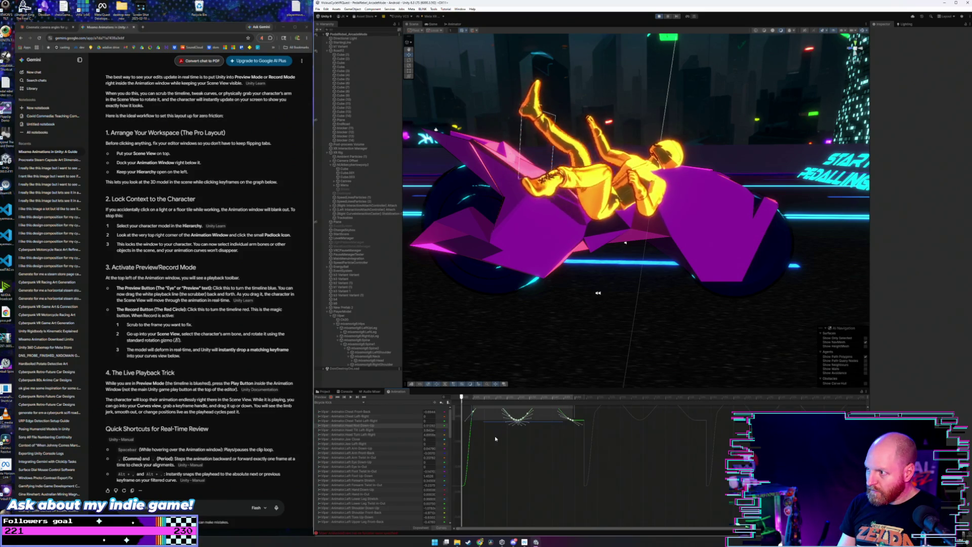
{"action": "left_click", "coordinate": [494, 439]}
{"action": "scroll", "coordinate": [493, 439], "scroll_direction": "up", "scroll_amount": 2}
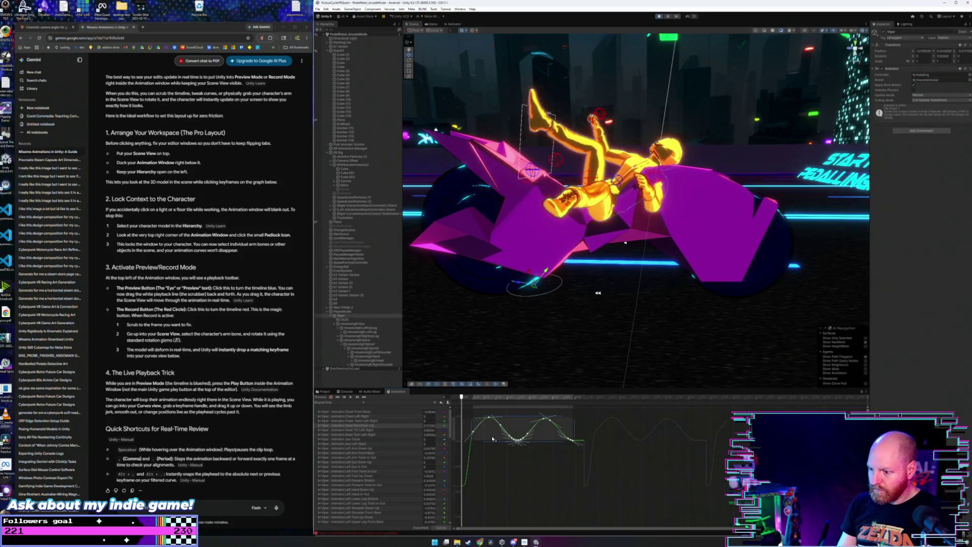
{"action": "mouse_move", "coordinate": [494, 439]}
{"action": "left_mouse_down"}
{"action": "mouse_move", "coordinate": [513, 471]}
{"action": "mouse_move", "coordinate": [515, 391]}
{"action": "mouse_move", "coordinate": [516, 463]}
{"action": "mouse_move", "coordinate": [519, 432]}
{"action": "left_mouse_up"}
{"action": "scroll", "coordinate": [733, 206], "scroll_direction": "up", "scroll_amount": 5}
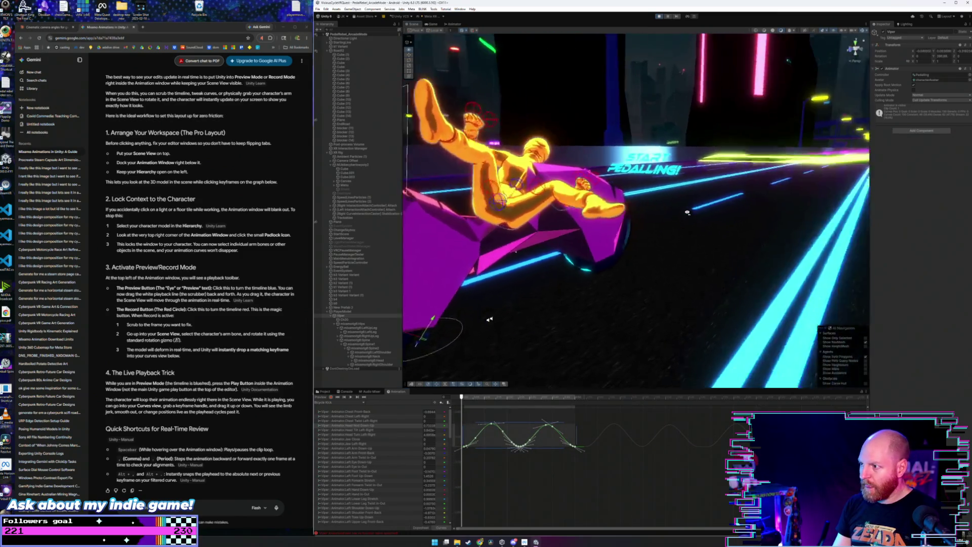
Step: With the rider and START PEDALLING sign in view, shift the selected limb-curve keys up, down, then back up
{"action": "mouse_move", "coordinate": [732, 206]}
{"action": "left_mouse_down"}
{"action": "mouse_move", "coordinate": [772, 250]}
{"action": "mouse_move", "coordinate": [787, 252]}
{"action": "left_mouse_up"}
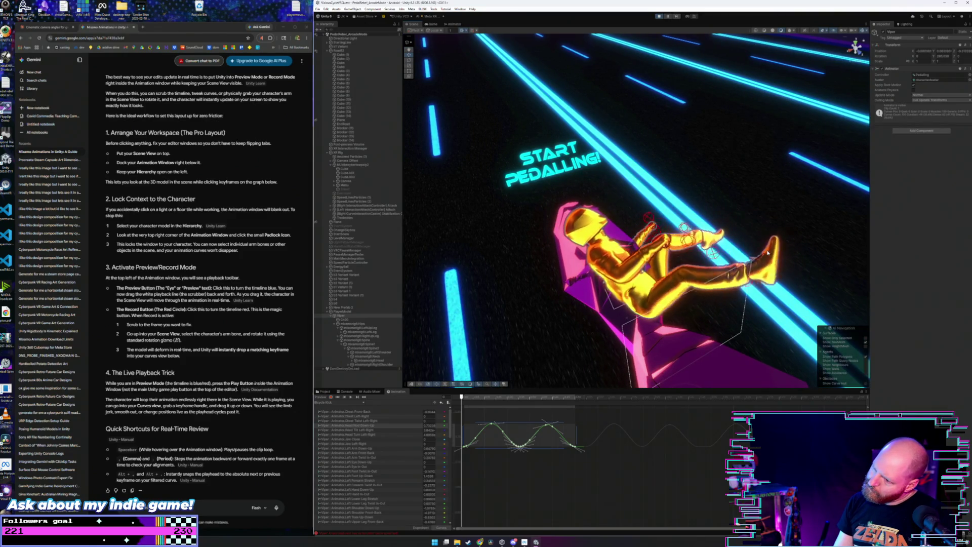
{"action": "scroll", "coordinate": [516, 394], "scroll_direction": "down", "scroll_amount": 3}
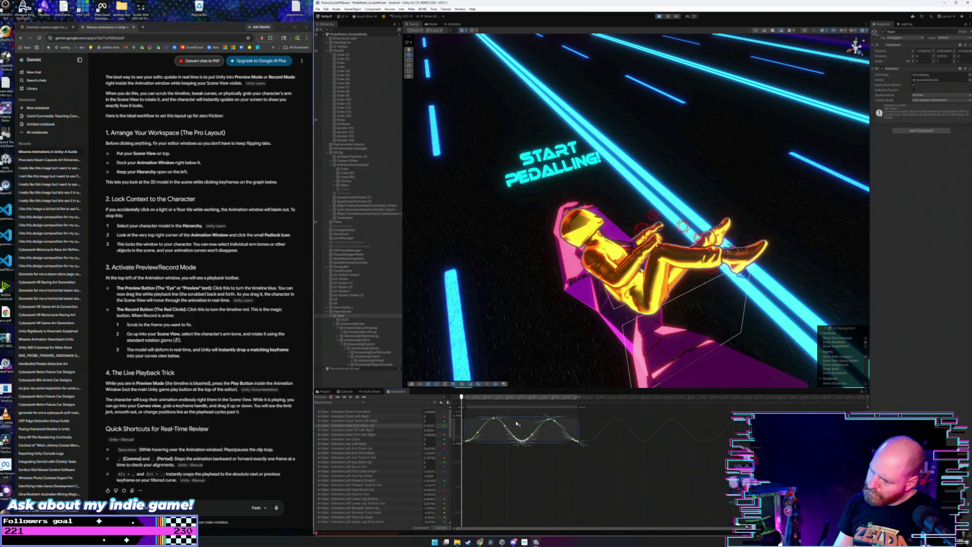
{"action": "scroll", "coordinate": [514, 461], "scroll_direction": "up", "scroll_amount": 3}
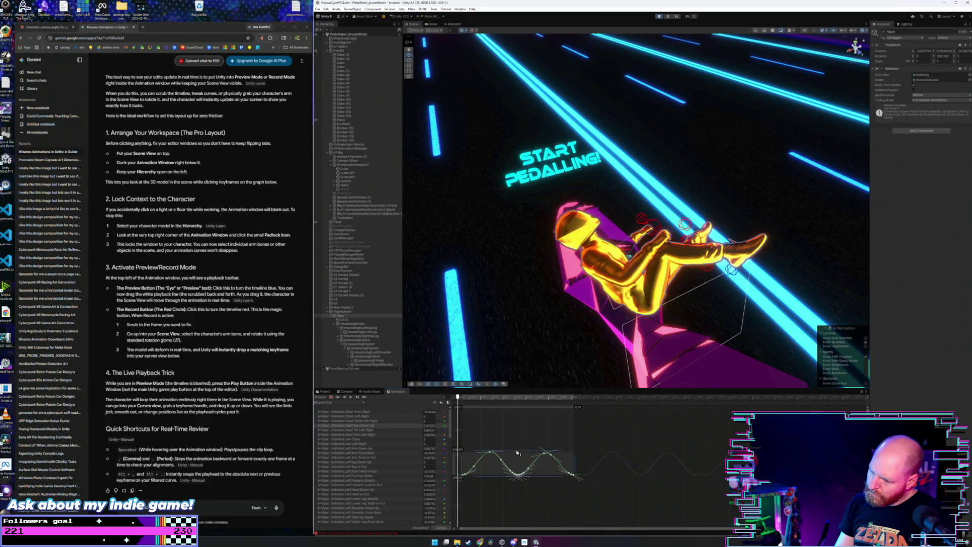
{"action": "scroll", "coordinate": [515, 460], "scroll_direction": "up", "scroll_amount": 3}
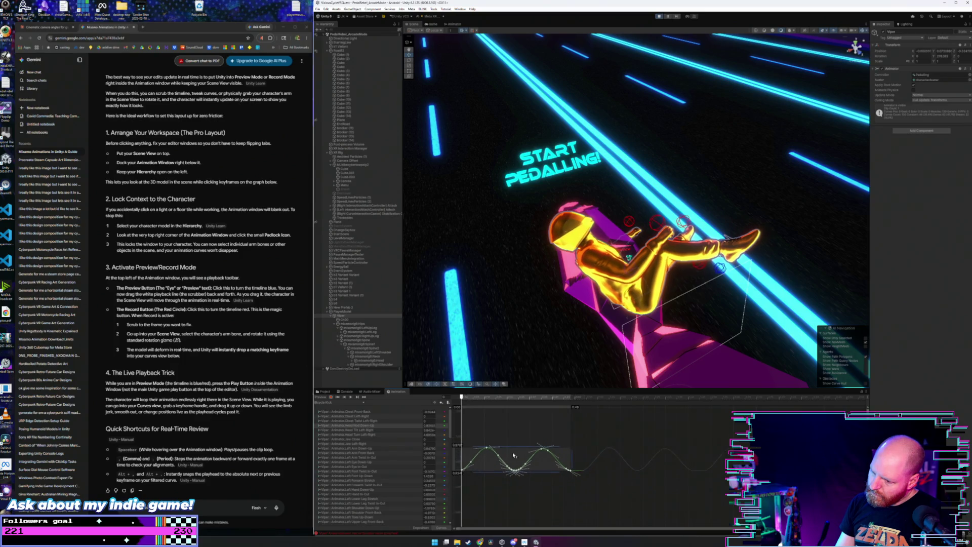
{"action": "left_click_drag", "start_coordinate": [512, 447], "coordinate": [517, 434]}
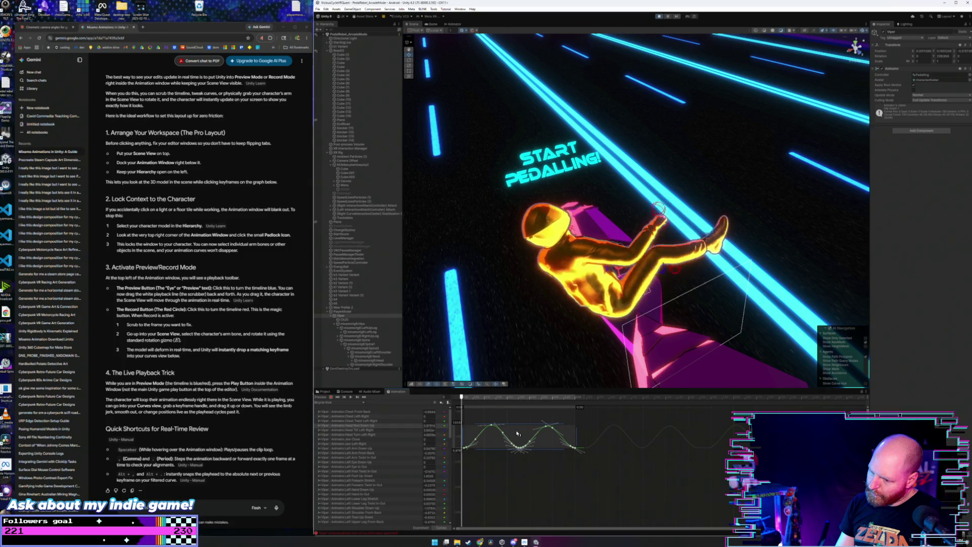
{"action": "left_click_drag", "start_coordinate": [518, 476], "coordinate": [518, 531]}
{"action": "mouse_move", "coordinate": [521, 489]}
{"action": "left_mouse_down"}
{"action": "mouse_move", "coordinate": [521, 442]}
{"action": "mouse_move", "coordinate": [521, 466]}
{"action": "mouse_move", "coordinate": [524, 446]}
{"action": "mouse_move", "coordinate": [567, 421]}
{"action": "mouse_move", "coordinate": [562, 437]}
{"action": "left_mouse_up"}
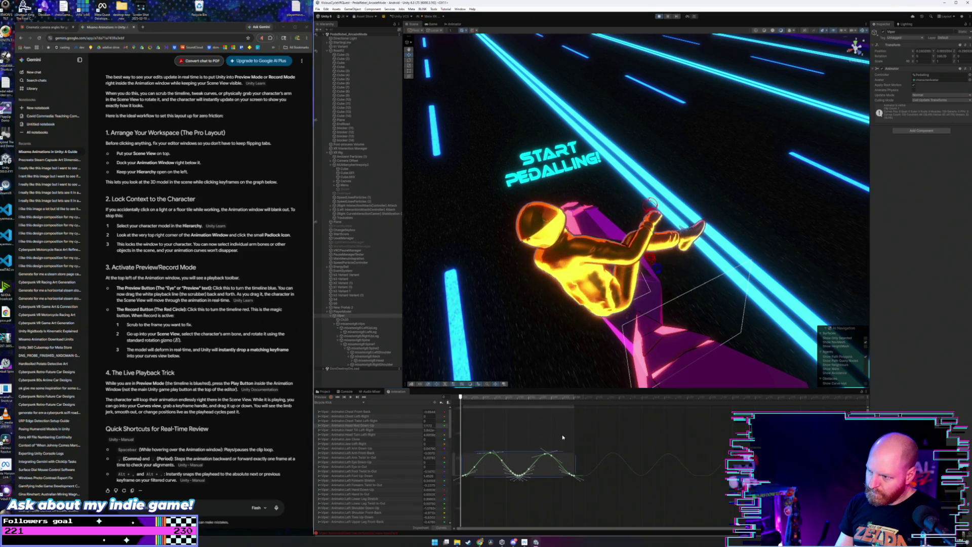
Step: Nudge the selected curve keys slightly lower, leaving two offset waves in the graph
{"action": "mouse_move", "coordinate": [568, 378]}
{"action": "left_mouse_down"}
{"action": "mouse_move", "coordinate": [555, 352]}
{"action": "mouse_move", "coordinate": [564, 341]}
{"action": "mouse_move", "coordinate": [504, 404]}
{"action": "left_mouse_up"}
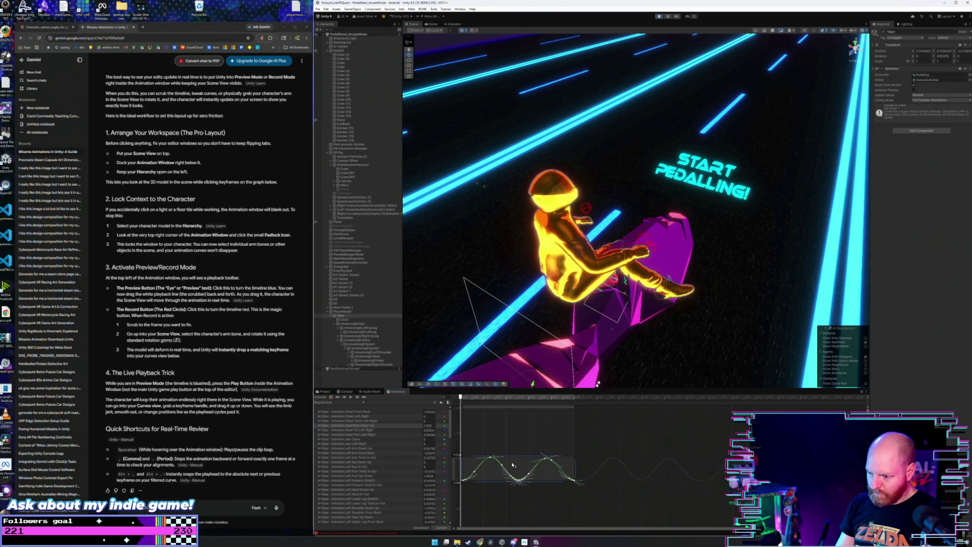
{"action": "left_click_drag", "start_coordinate": [510, 466], "coordinate": [512, 476]}
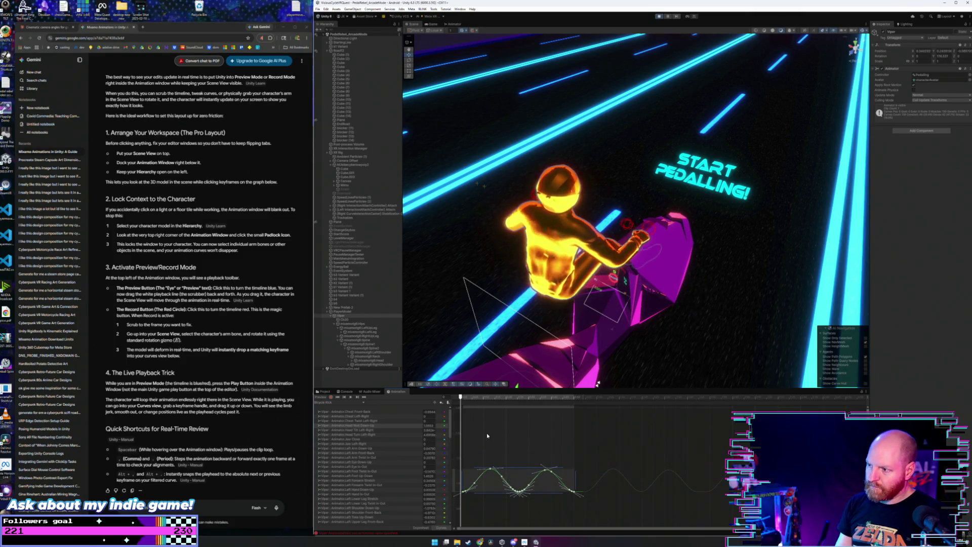
{"action": "scroll", "coordinate": [488, 192], "scroll_direction": "up", "scroll_amount": 5}
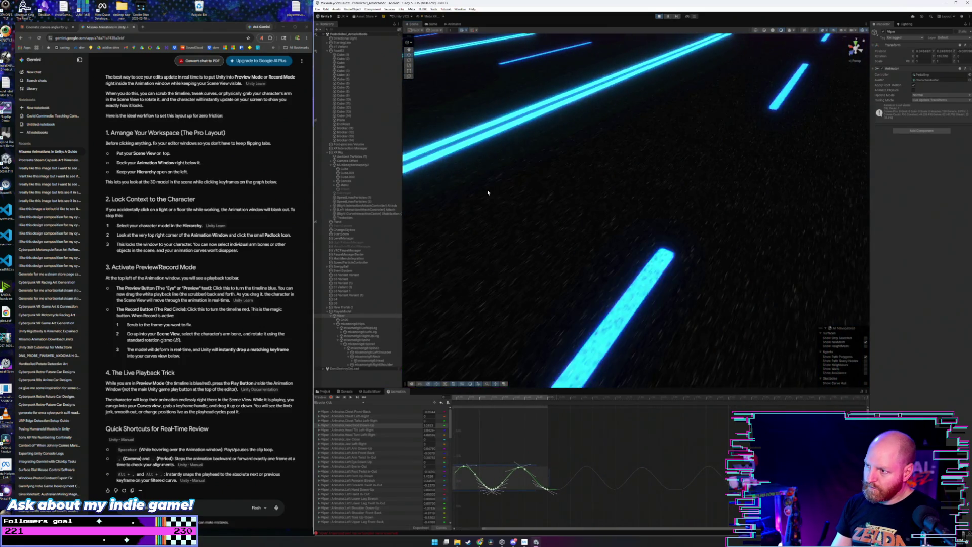
Step: Frame the rider, test the pedaling animation in Play mode, then stop and return to the Scene view
{"action": "key", "text": "f"}
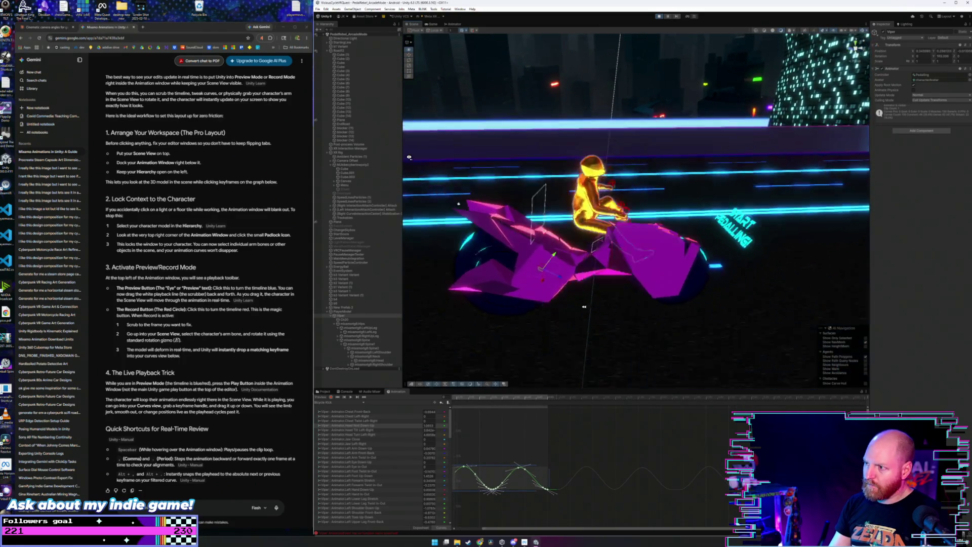
{"action": "mouse_move", "coordinate": [403, 161]}
{"action": "left_mouse_down"}
{"action": "mouse_move", "coordinate": [396, 136]}
{"action": "mouse_move", "coordinate": [539, 110]}
{"action": "left_mouse_up"}
{"action": "left_click", "coordinate": [659, 16]}
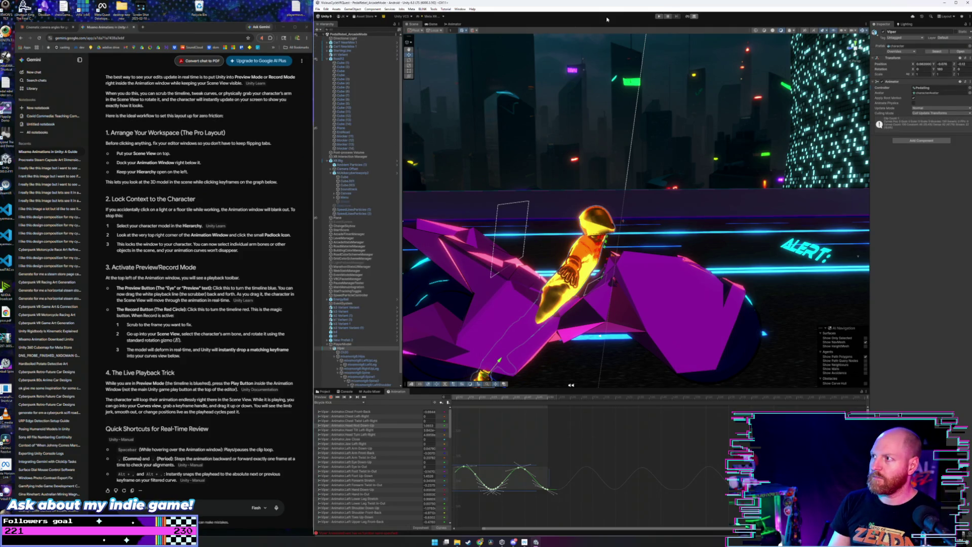
{"action": "left_click", "coordinate": [660, 17]}
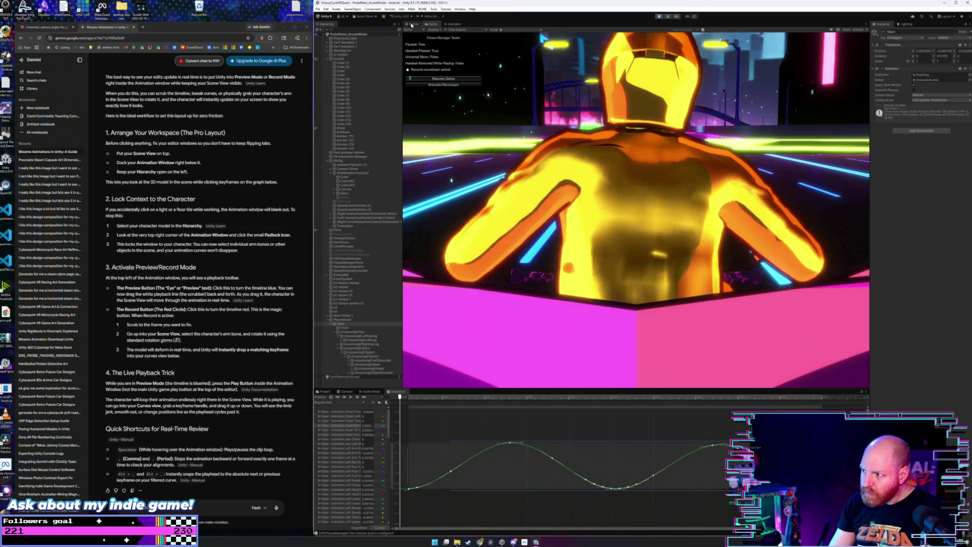
{"action": "left_click", "coordinate": [412, 25]}
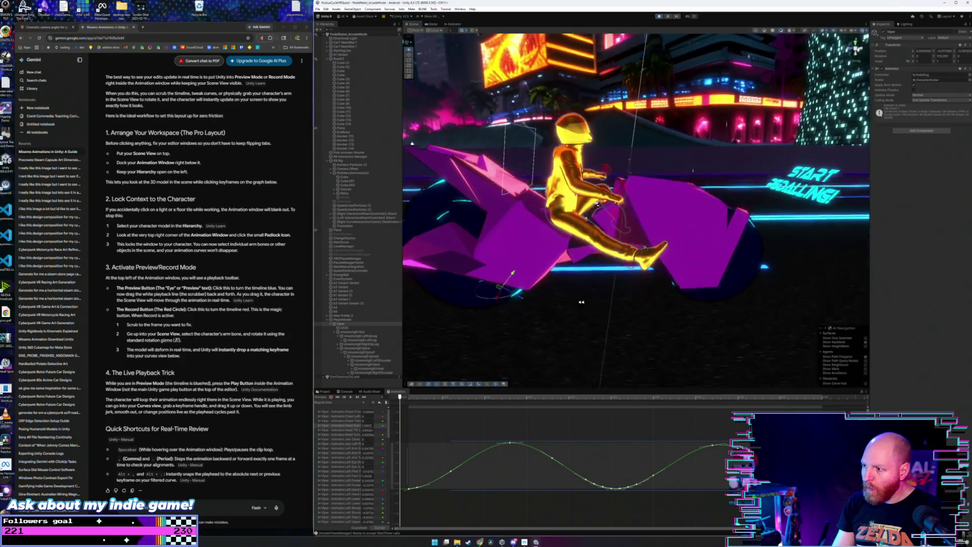
Step: Widen the Animation window's property list and select the Chest Front-Back property
{"action": "scroll", "coordinate": [592, 192], "scroll_direction": "up", "scroll_amount": 10}
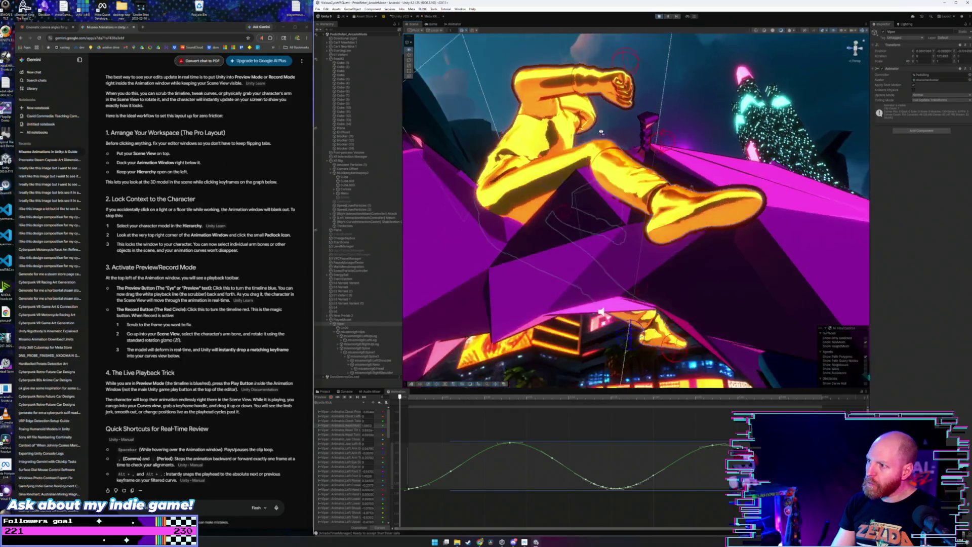
{"action": "scroll", "coordinate": [659, 151], "scroll_direction": "down", "scroll_amount": 10}
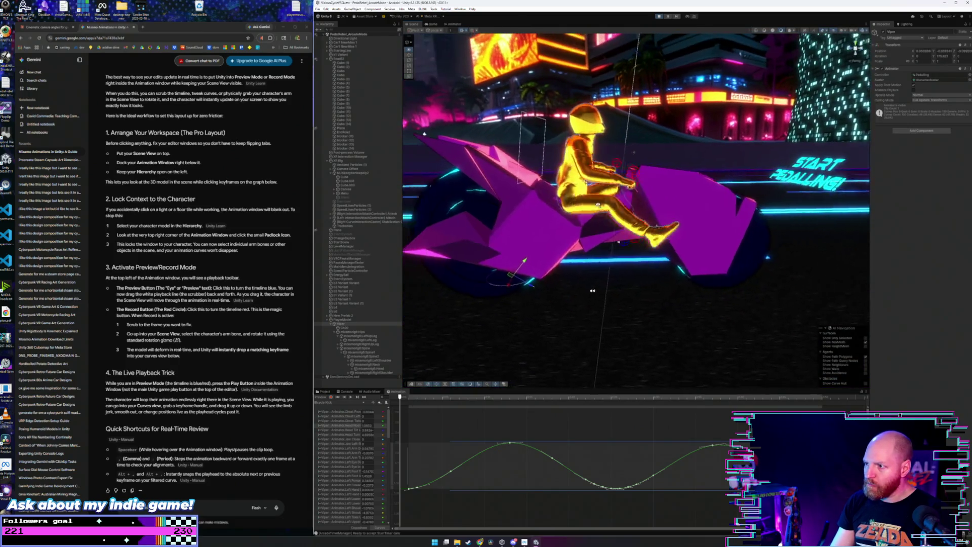
{"action": "scroll", "coordinate": [594, 203], "scroll_direction": "up", "scroll_amount": 5}
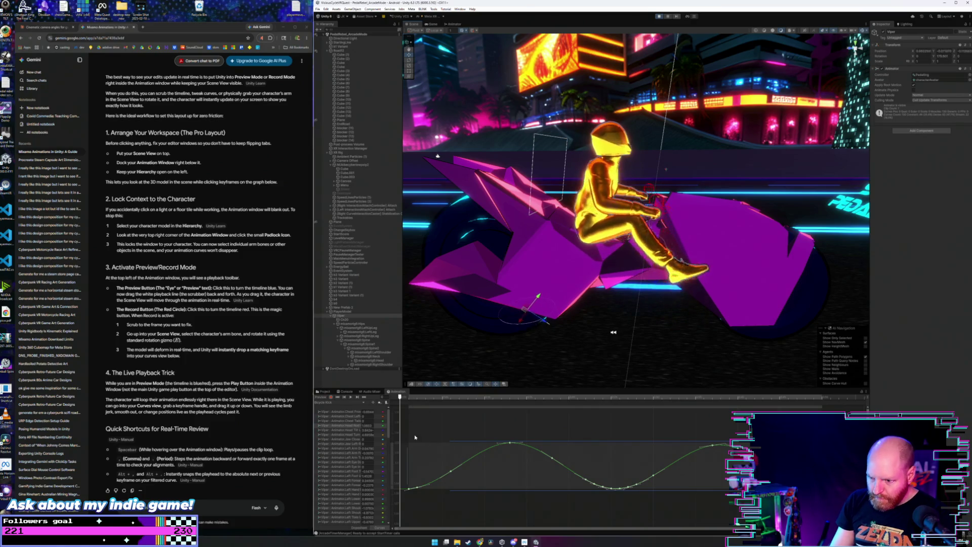
{"action": "left_click_drag", "start_coordinate": [389, 420], "coordinate": [490, 420]}
{"action": "left_click", "coordinate": [359, 413]}
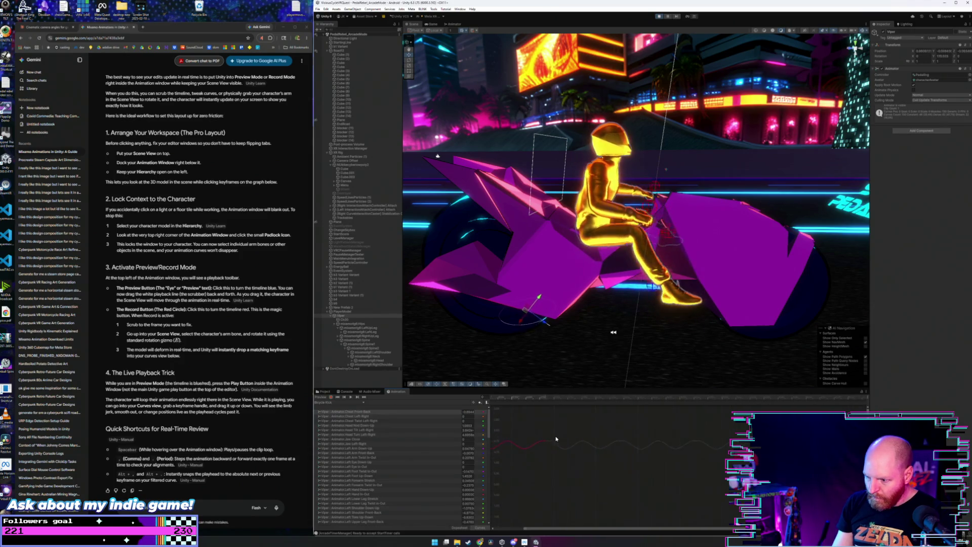
Step: Drag the selected limb curve's keys down to the middle of the graph, then frame all curves
{"action": "left_click", "coordinate": [593, 445]}
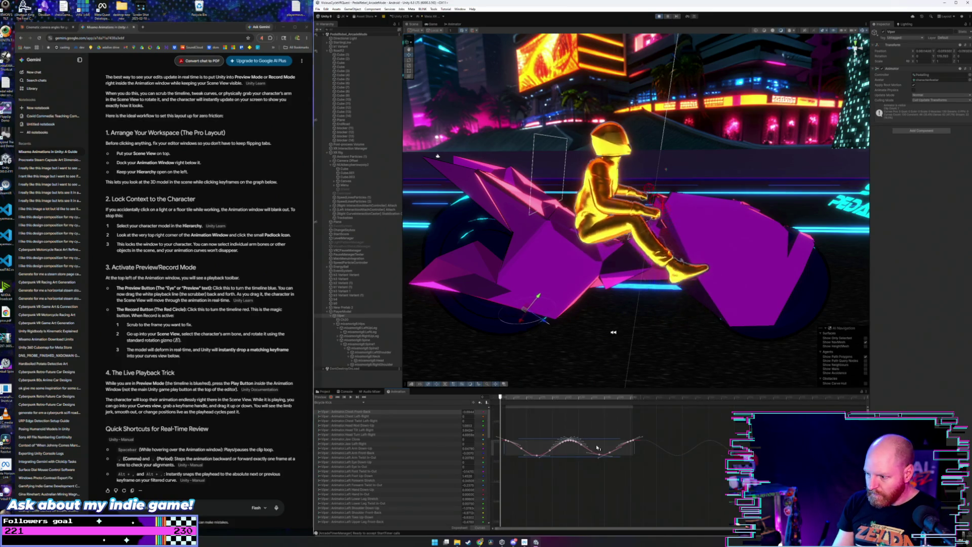
{"action": "mouse_move", "coordinate": [598, 448]}
{"action": "left_mouse_down"}
{"action": "mouse_move", "coordinate": [612, 530]}
{"action": "mouse_move", "coordinate": [583, 478]}
{"action": "mouse_move", "coordinate": [582, 426]}
{"action": "mouse_move", "coordinate": [562, 508]}
{"action": "mouse_move", "coordinate": [579, 380]}
{"action": "left_mouse_up"}
{"action": "left_click_drag", "start_coordinate": [576, 445], "coordinate": [586, 486]}
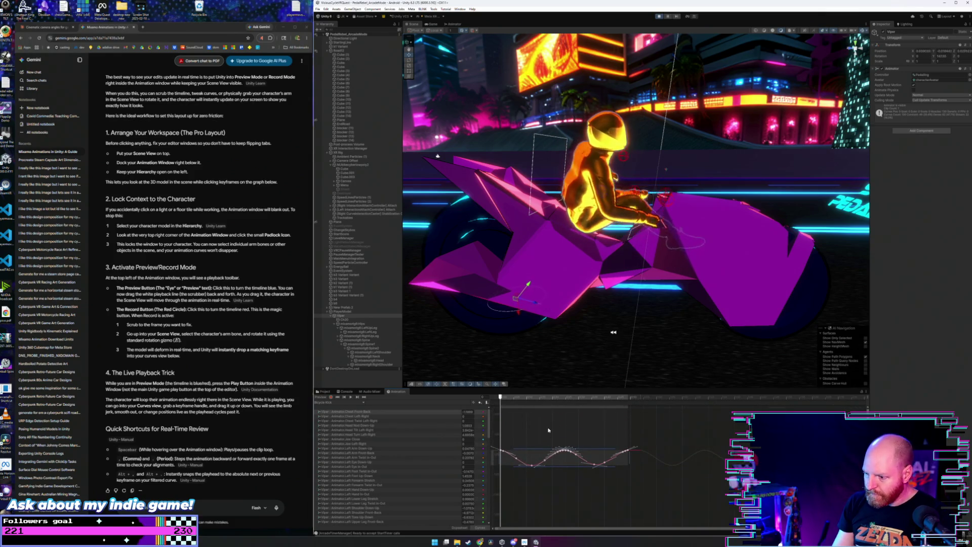
{"action": "scroll", "coordinate": [539, 446], "scroll_direction": "up", "scroll_amount": 4}
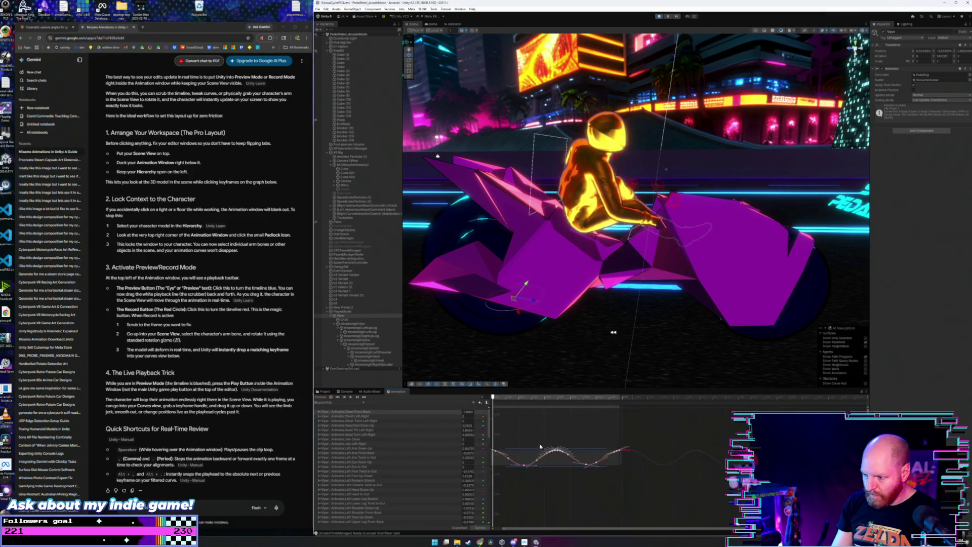
{"action": "key", "text": "f"}
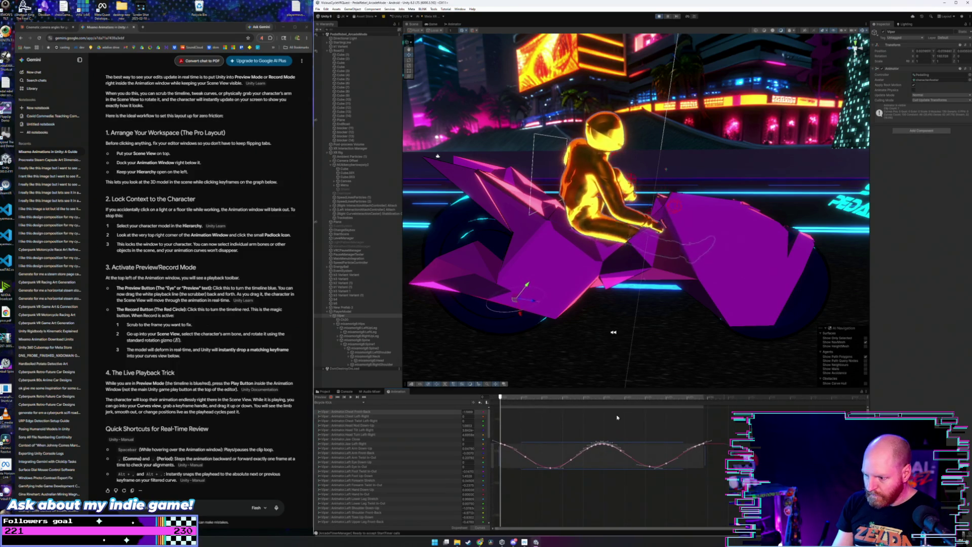
{"action": "mouse_move", "coordinate": [642, 228]}
{"action": "left_mouse_down"}
{"action": "mouse_move", "coordinate": [631, 188]}
{"action": "mouse_move", "coordinate": [640, 196]}
{"action": "left_mouse_up"}
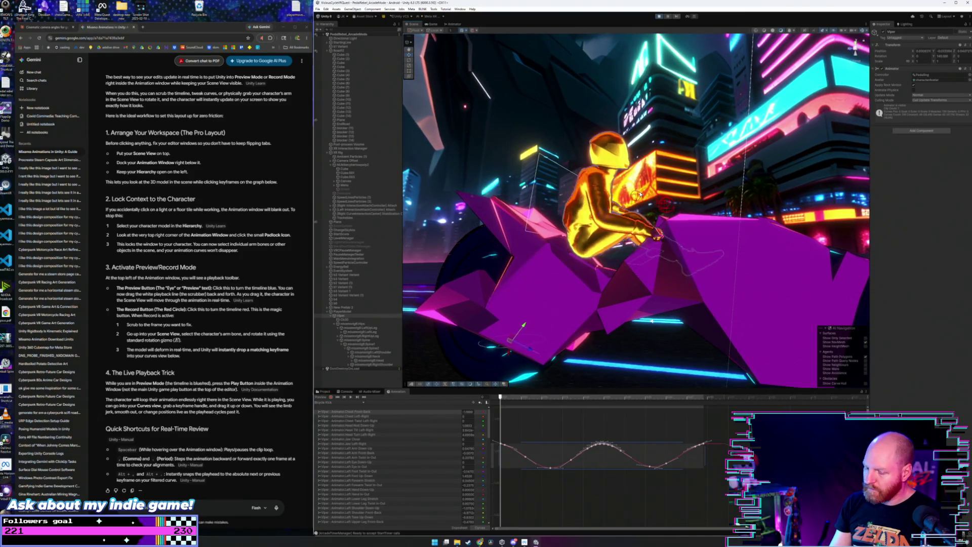